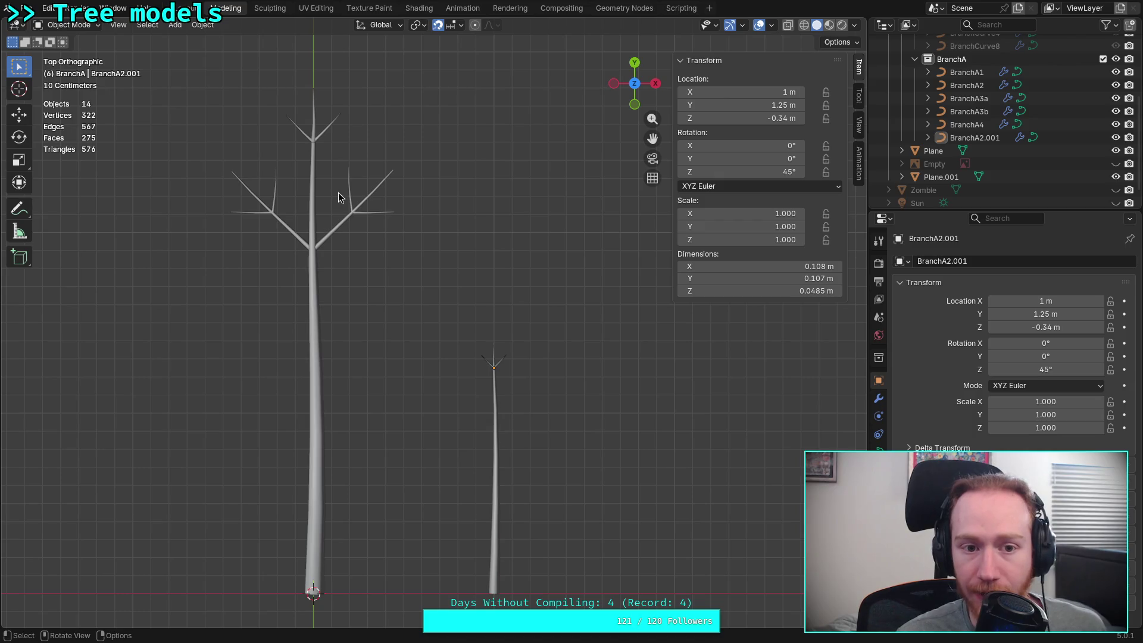
Duplicate the BranchA3a branch as BranchA3a.001 and place the copy aside
{"action": "left_click", "coordinate": [337, 233]}
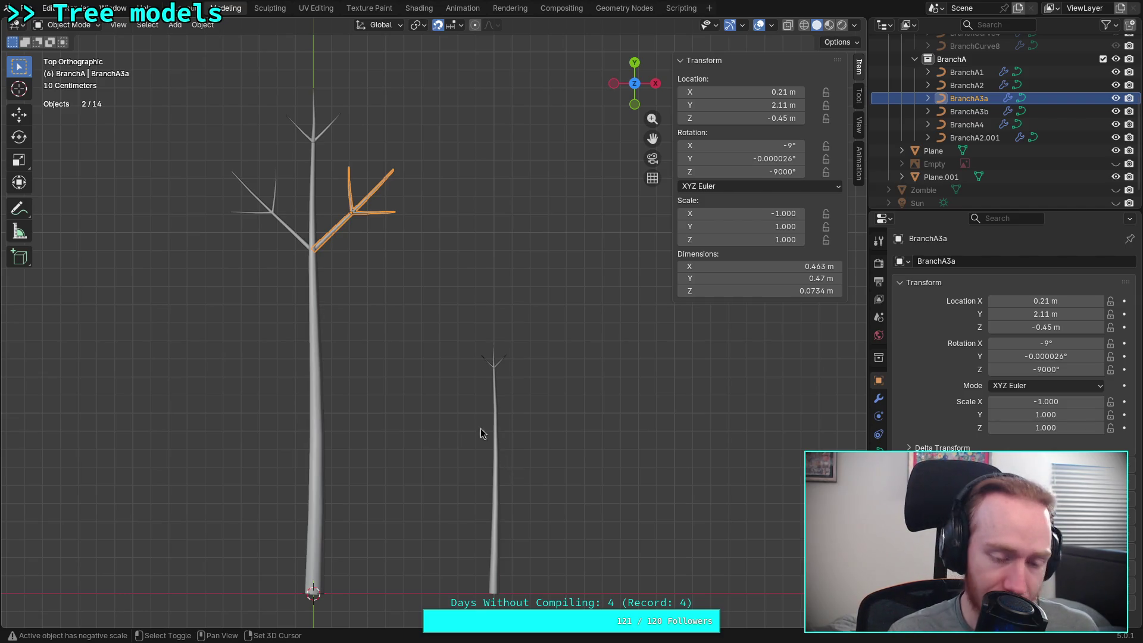
{"action": "key", "text": "shift+d"}
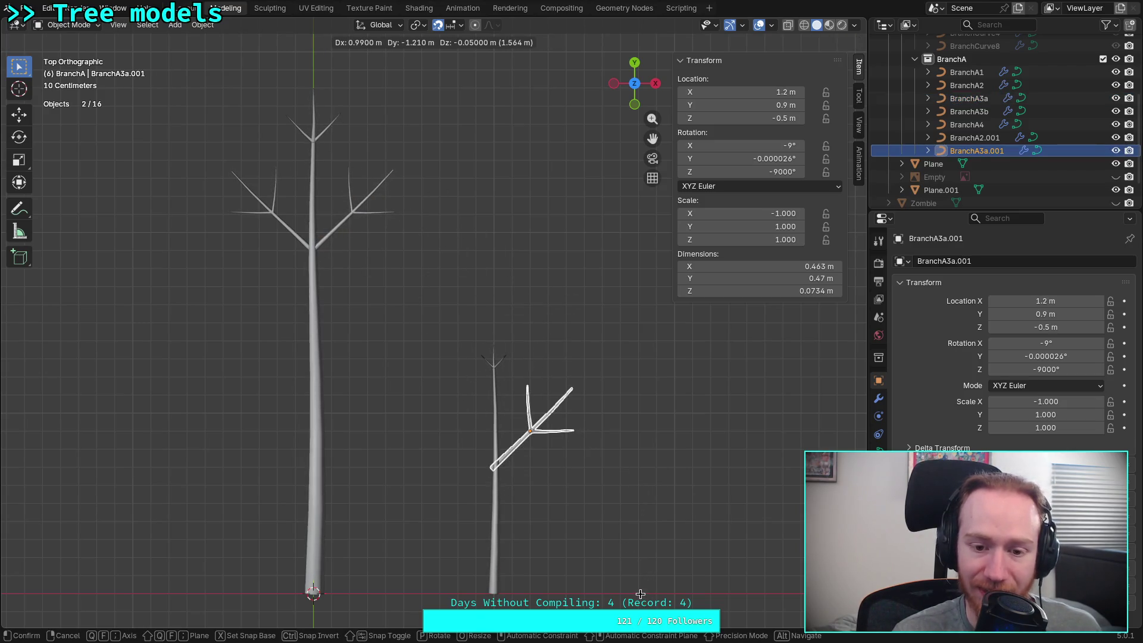
{"action": "left_click", "coordinate": [641, 594]}
{"action": "scroll", "coordinate": [523, 459], "scroll_direction": "up", "scroll_amount": 3}
{"action": "scroll", "coordinate": [519, 387], "scroll_direction": "up", "scroll_amount": 2}
{"action": "middle_click_drag", "start_coordinate": [518, 388], "coordinate": [412, 391], "text": "shift"}
{"action": "scroll", "coordinate": [381, 459], "scroll_direction": "up", "scroll_amount": 2}
{"action": "middle_click_drag", "start_coordinate": [381, 460], "coordinate": [442, 485], "text": "shift"}
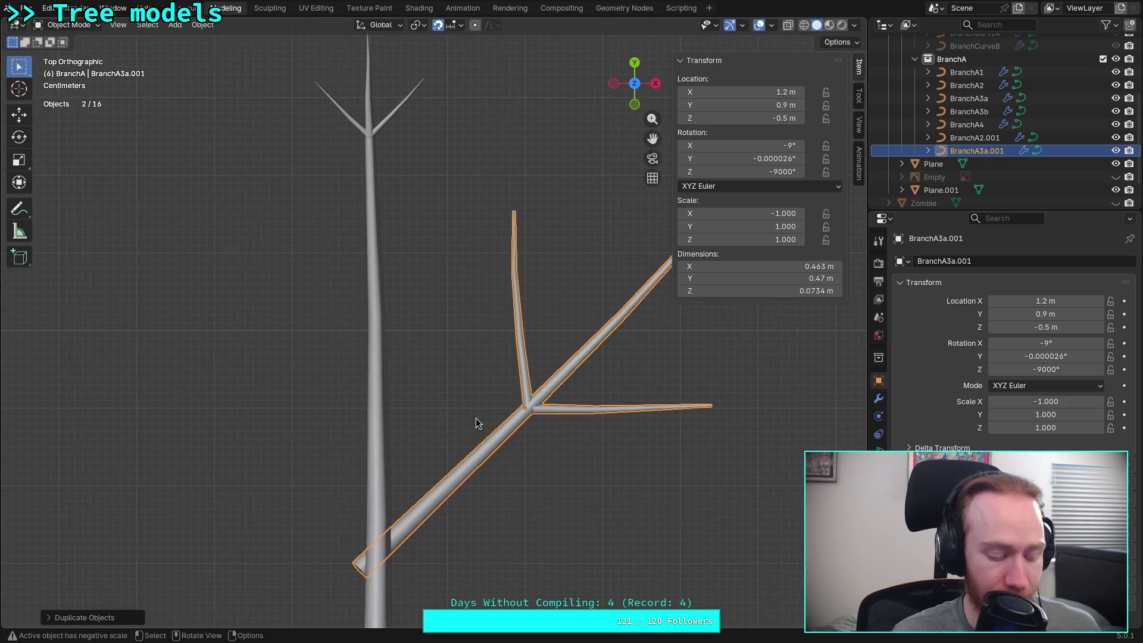
{"action": "scroll", "coordinate": [470, 465], "scroll_direction": "down", "scroll_amount": 2}
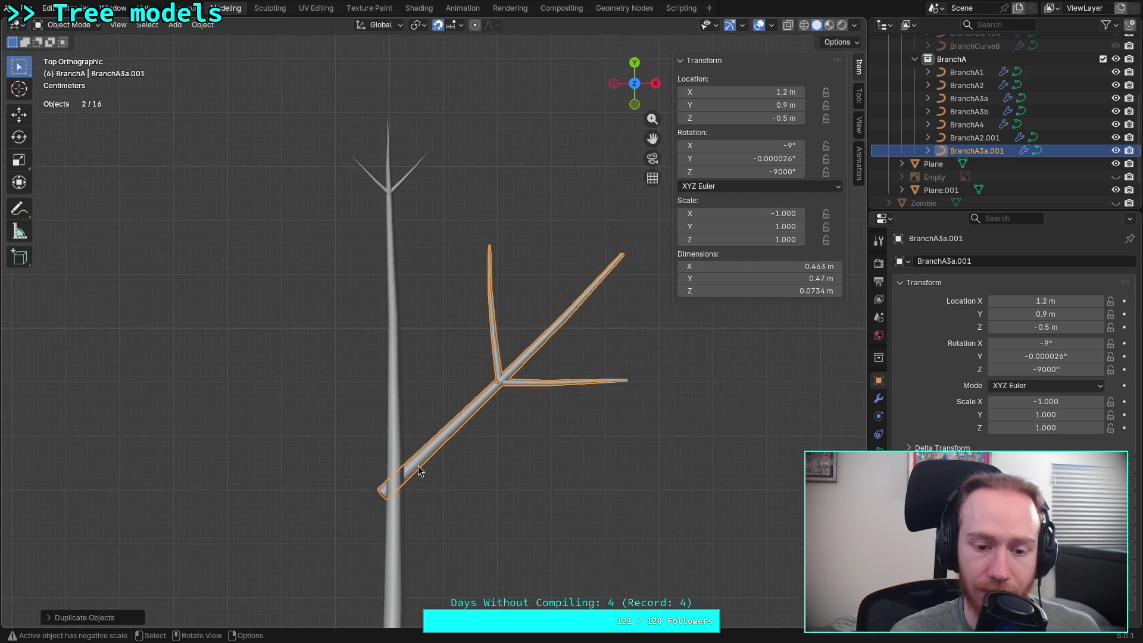
{"action": "scroll", "coordinate": [419, 464], "scroll_direction": "down", "scroll_amount": 2}
{"action": "scroll", "coordinate": [524, 421], "scroll_direction": "down", "scroll_amount": 2}
{"action": "middle_click_drag", "start_coordinate": [524, 421], "coordinate": [607, 356], "text": "shift"}
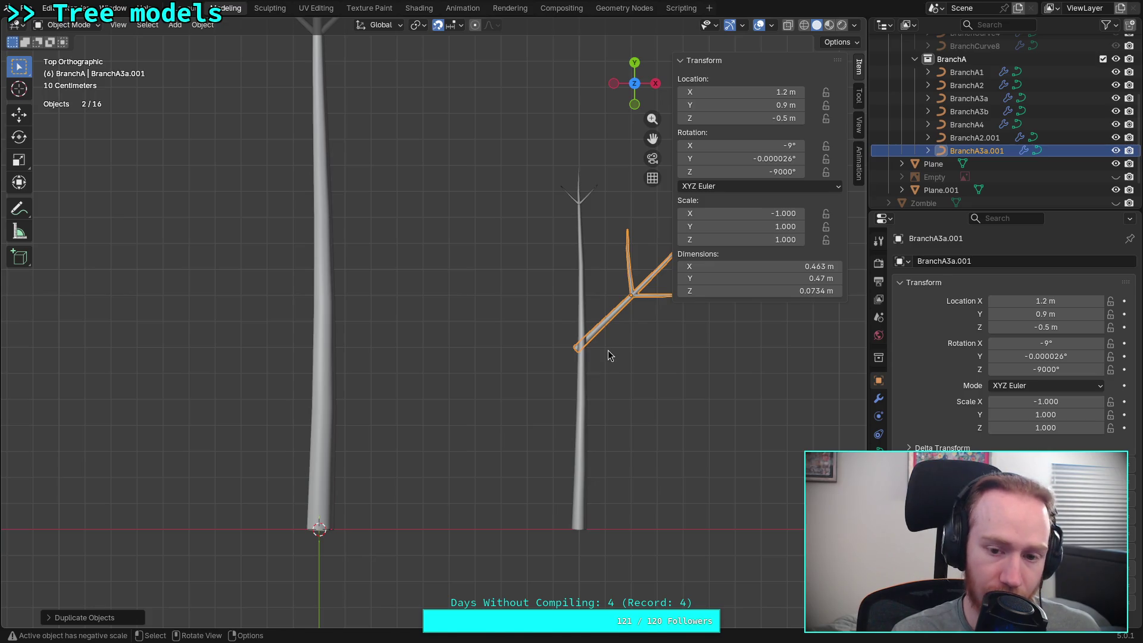
{"action": "type", "text": "r45"}
Rotate the copy 90° upright, move it to the trunk base and hide BranchA1
{"action": "key", "text": "BackSpace"}
{"action": "key", "text": "BackSpace"}
{"action": "type", "text": "90"}
{"action": "key", "text": "Return"}
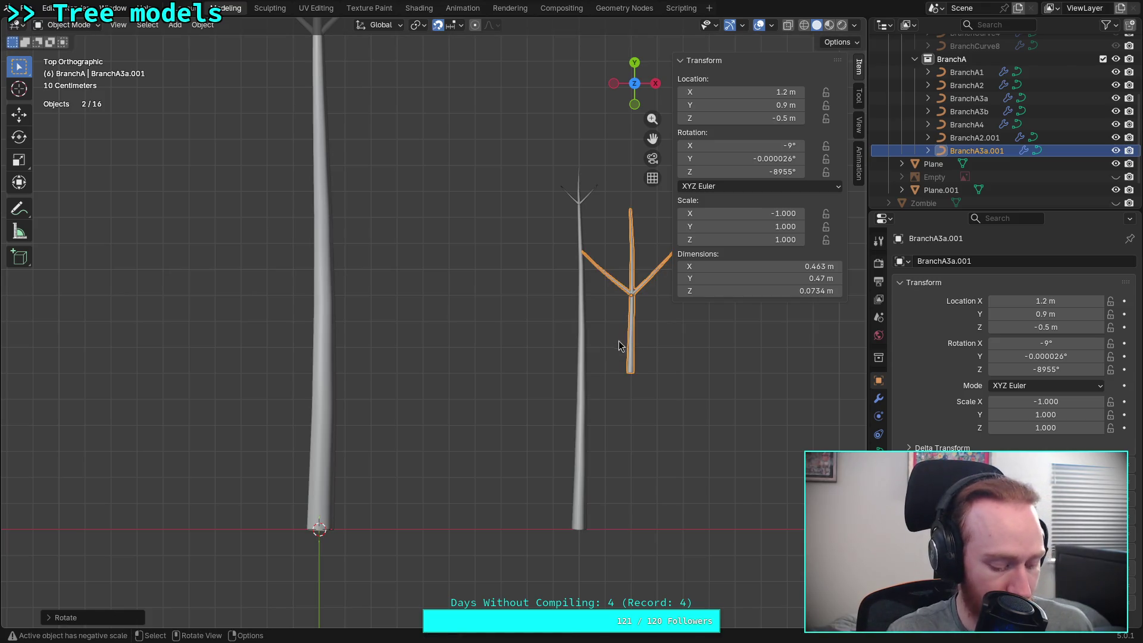
{"action": "key", "text": "g"}
{"action": "left_click", "coordinate": [329, 480]}
{"action": "mouse_move", "coordinate": [328, 480]}
{"action": "middle_mouse_down", "text": "shift"}
{"action": "mouse_move", "coordinate": [515, 294]}
{"action": "mouse_move", "coordinate": [453, 354]}
{"action": "mouse_move", "coordinate": [581, 140]}
{"action": "middle_mouse_up", "text": "shift"}
{"action": "left_click", "coordinate": [1115, 71]}
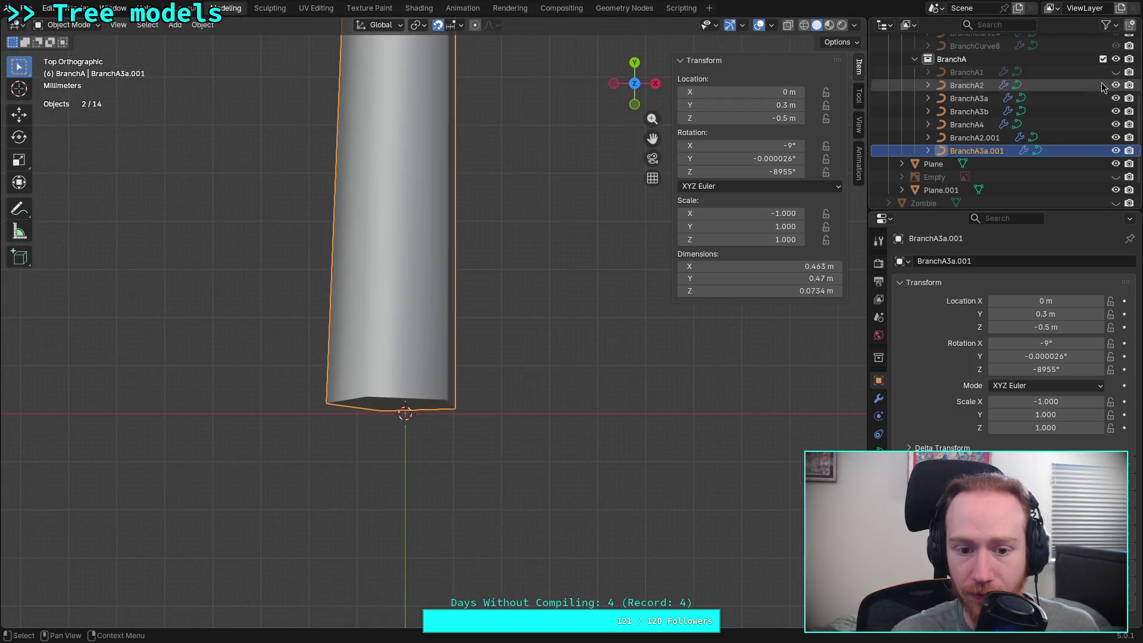
{"action": "scroll", "coordinate": [425, 360], "scroll_direction": "up", "scroll_amount": 2}
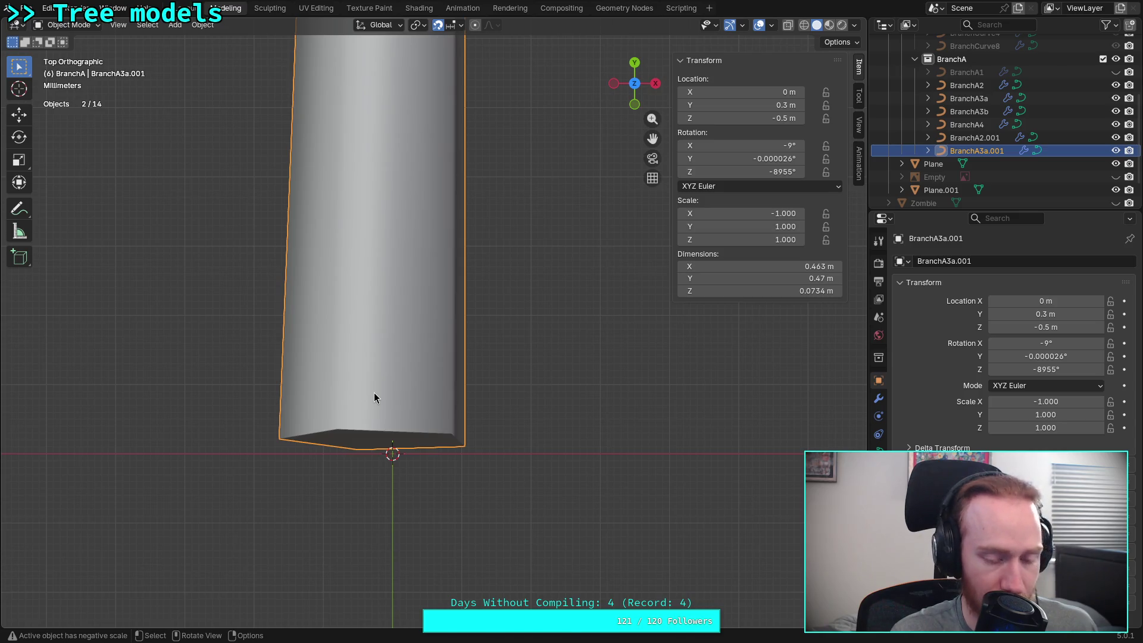
Nudge BranchA3a.001 toward 0.002, 0.298, −0.5 m, checking a base control point
{"action": "key", "text": "g"}
{"action": "left_click", "coordinate": [392, 421]}
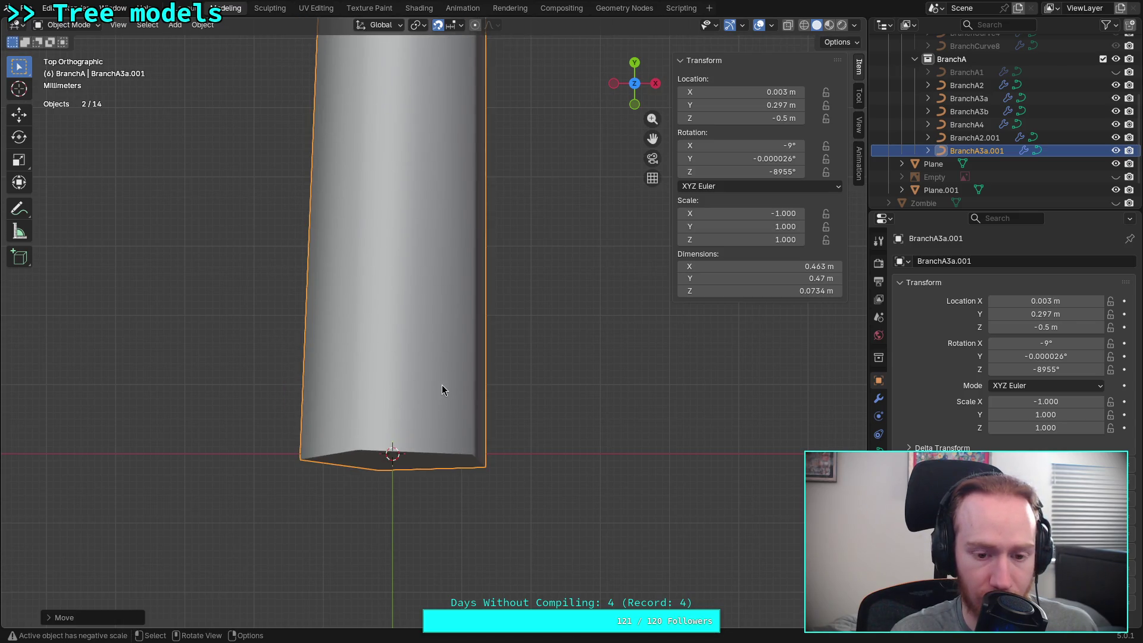
{"action": "key", "text": "Tab"}
{"action": "scroll", "coordinate": [445, 383], "scroll_direction": "up", "scroll_amount": 4}
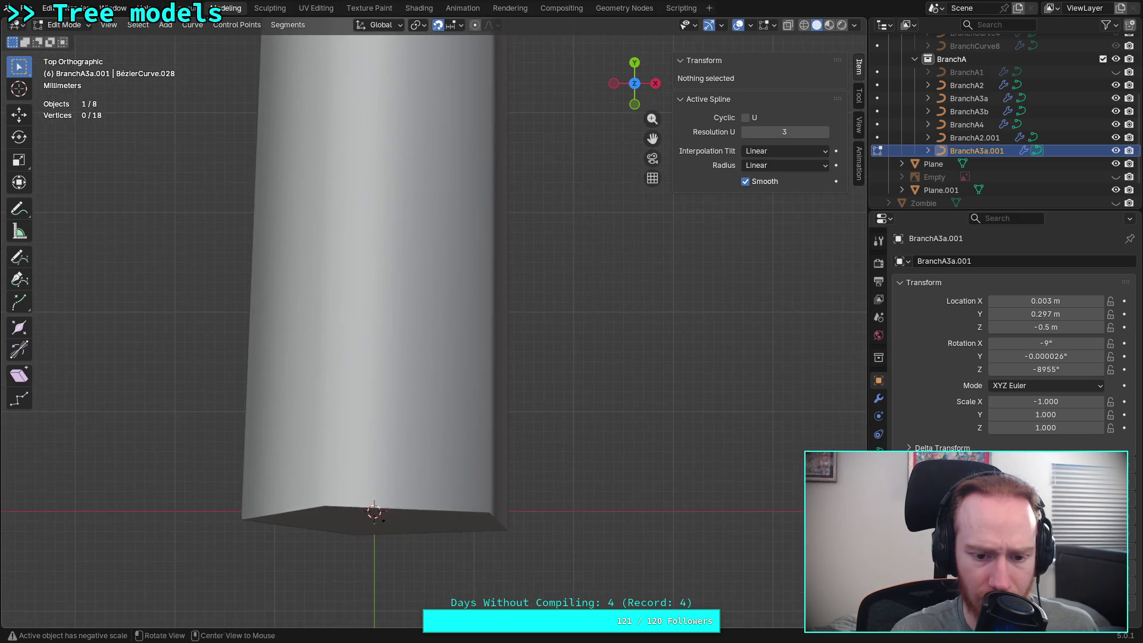
{"action": "scroll", "coordinate": [467, 345], "scroll_direction": "up", "scroll_amount": 1}
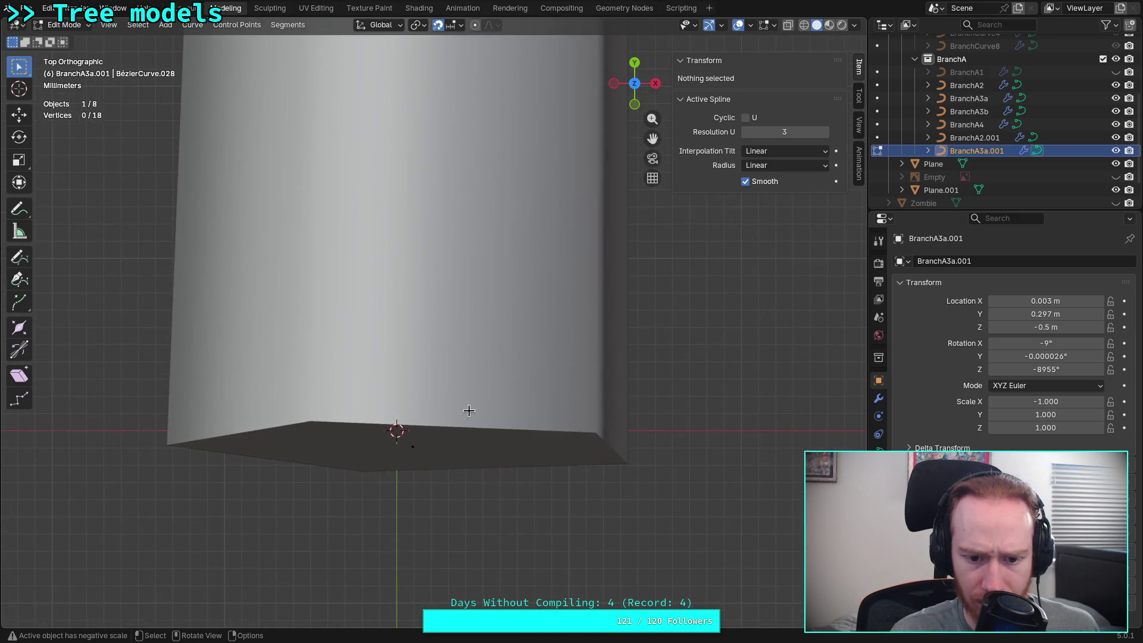
{"action": "left_click", "coordinate": [418, 448]}
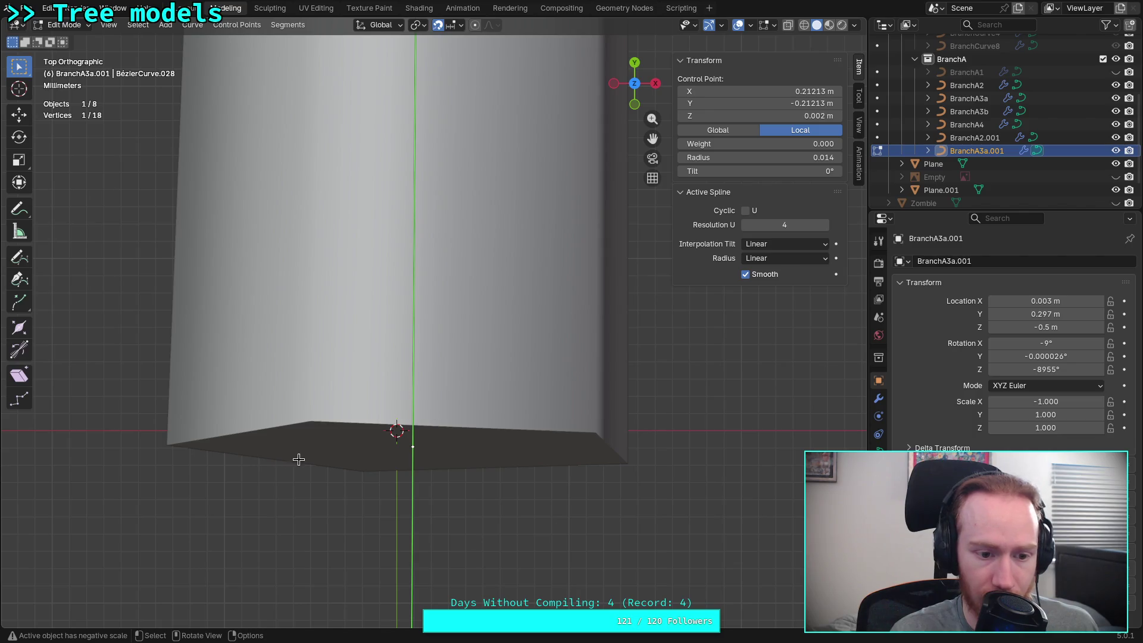
{"action": "key", "text": "Tab"}
{"action": "key", "text": "g"}
{"action": "left_click", "coordinate": [416, 407]}
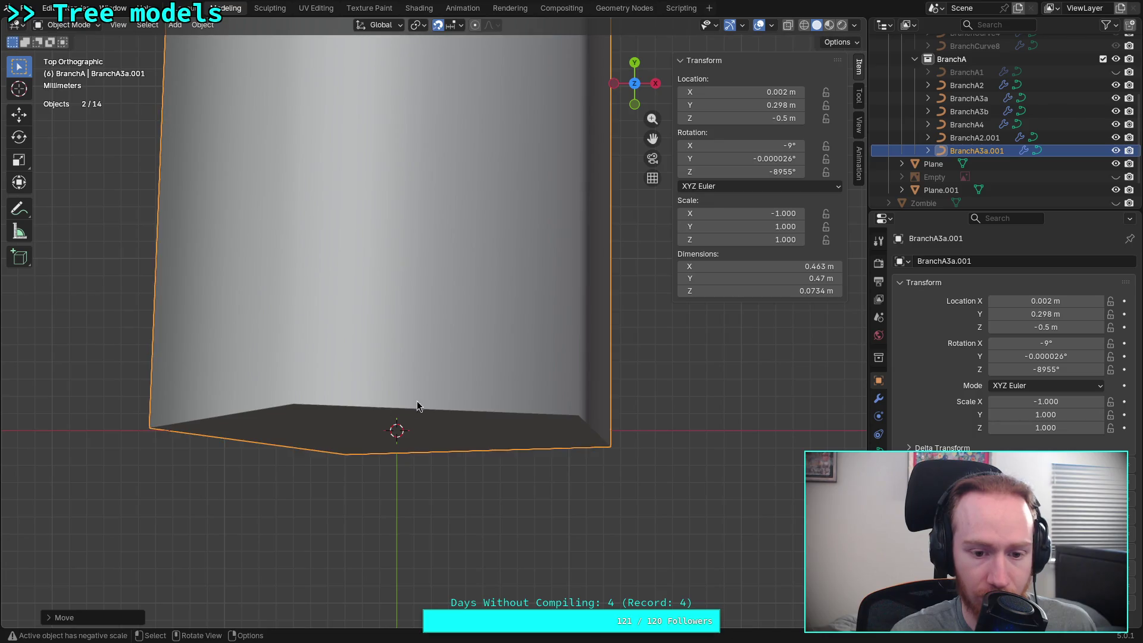
Move one base control point of the branch curve in Edit Mode
{"action": "key", "text": "Tab"}
{"action": "left_click", "coordinate": [397, 431]}
{"action": "key", "text": "g"}
{"action": "left_click", "coordinate": [396, 430]}
{"action": "scroll", "coordinate": [431, 410], "scroll_direction": "down", "scroll_amount": 8}
{"action": "scroll", "coordinate": [431, 409], "scroll_direction": "down", "scroll_amount": 3}
{"action": "scroll", "coordinate": [477, 350], "scroll_direction": "down", "scroll_amount": 3}
{"action": "key", "text": "Tab"}
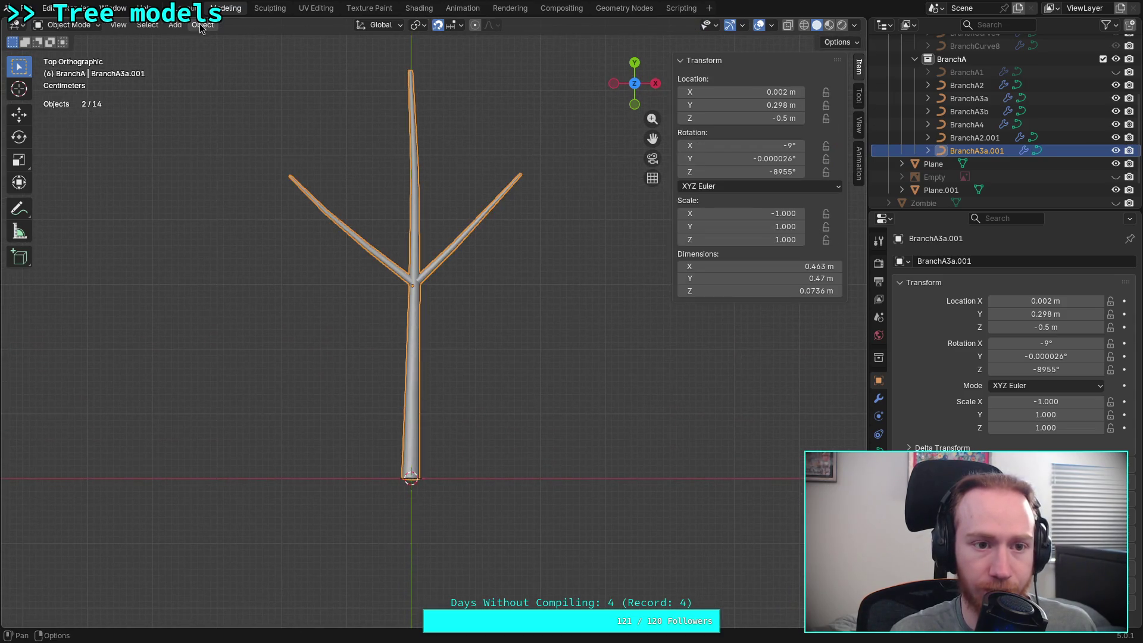
Zero the branch's Z rotation, then rotate it 45°
{"action": "left_click", "coordinate": [202, 24]}
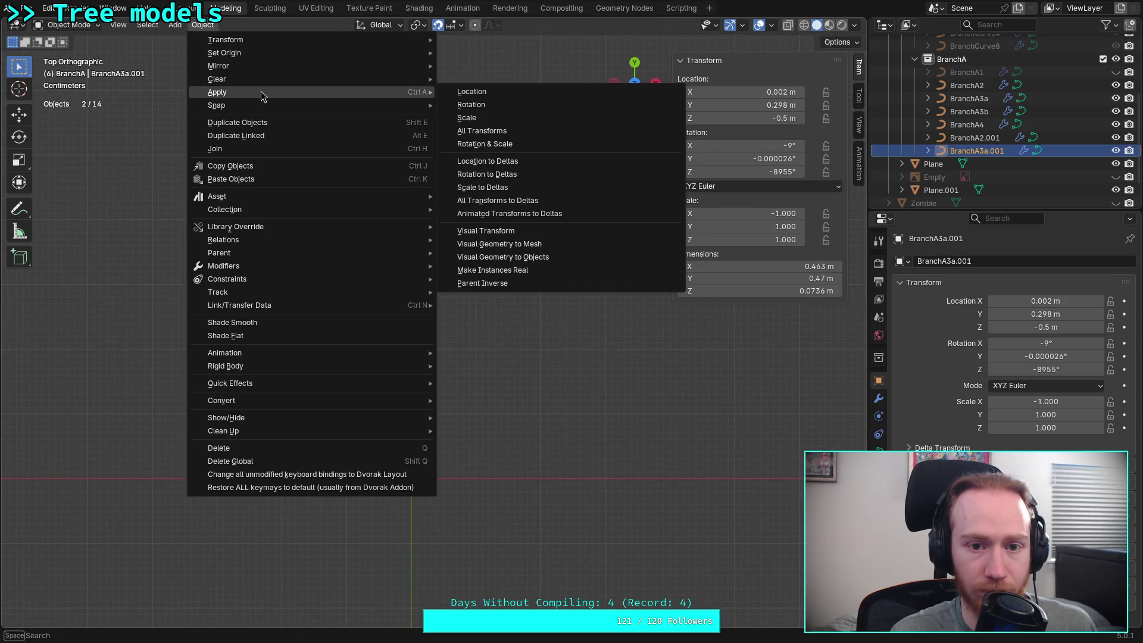
{"action": "mouse_move", "coordinate": [216, 92]}
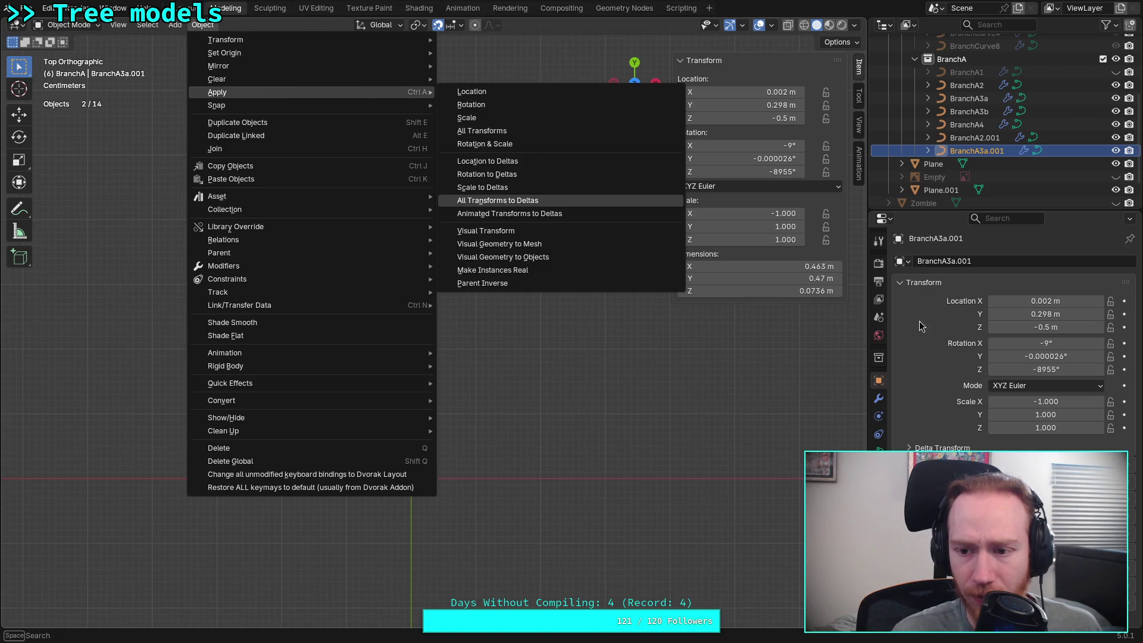
{"action": "left_click", "coordinate": [1056, 369]}
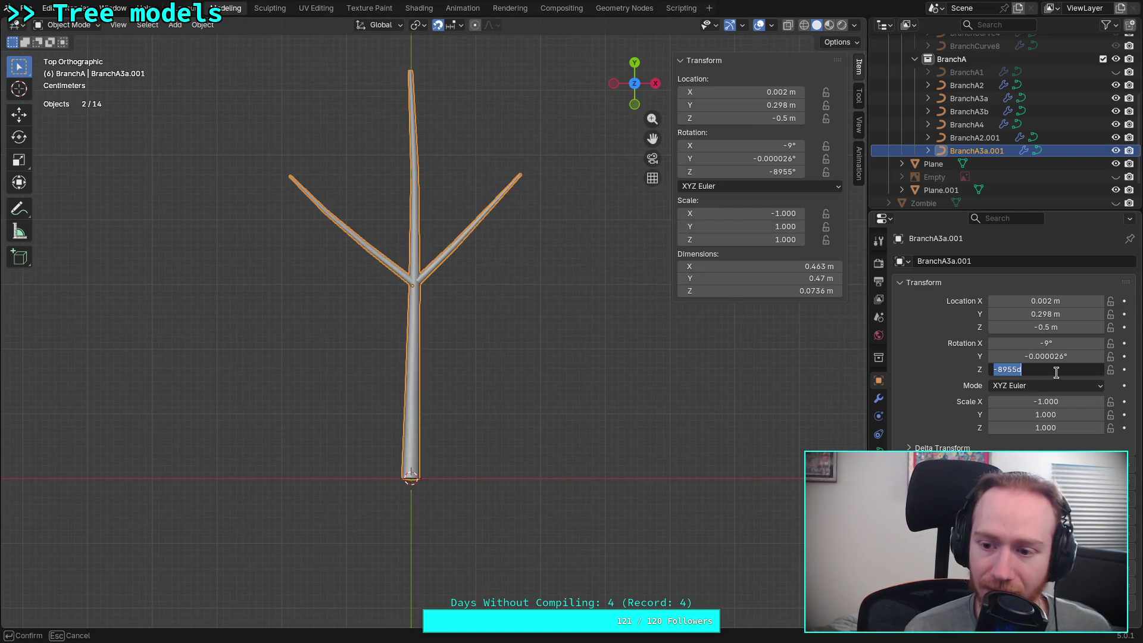
{"action": "key", "text": "BackSpace"}
{"action": "key", "text": "Return"}
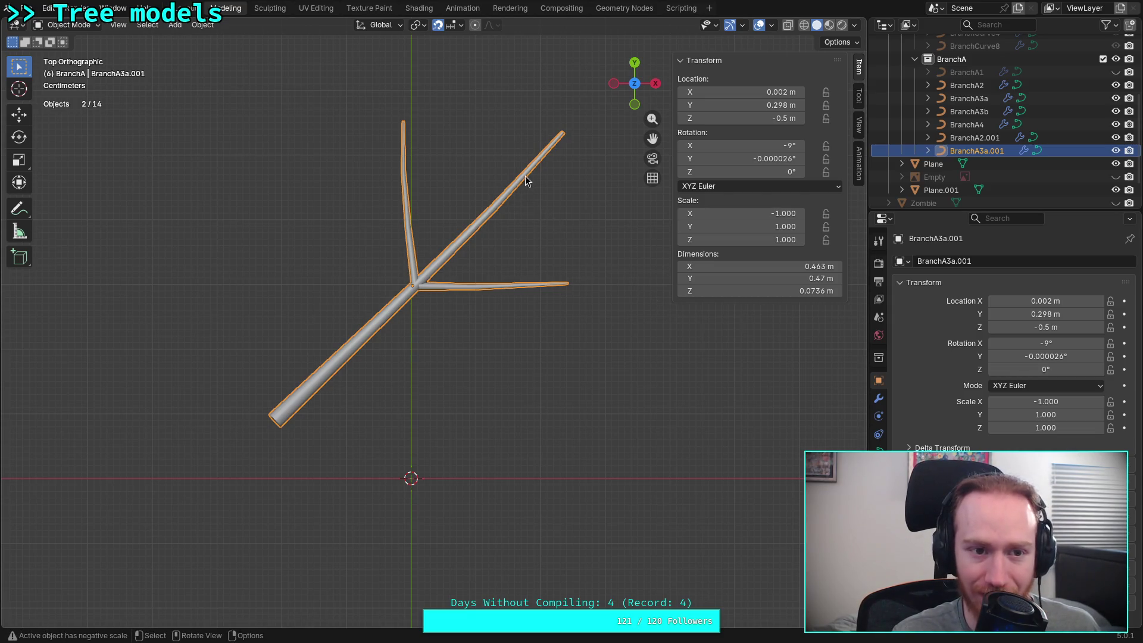
{"action": "key", "text": "r"}
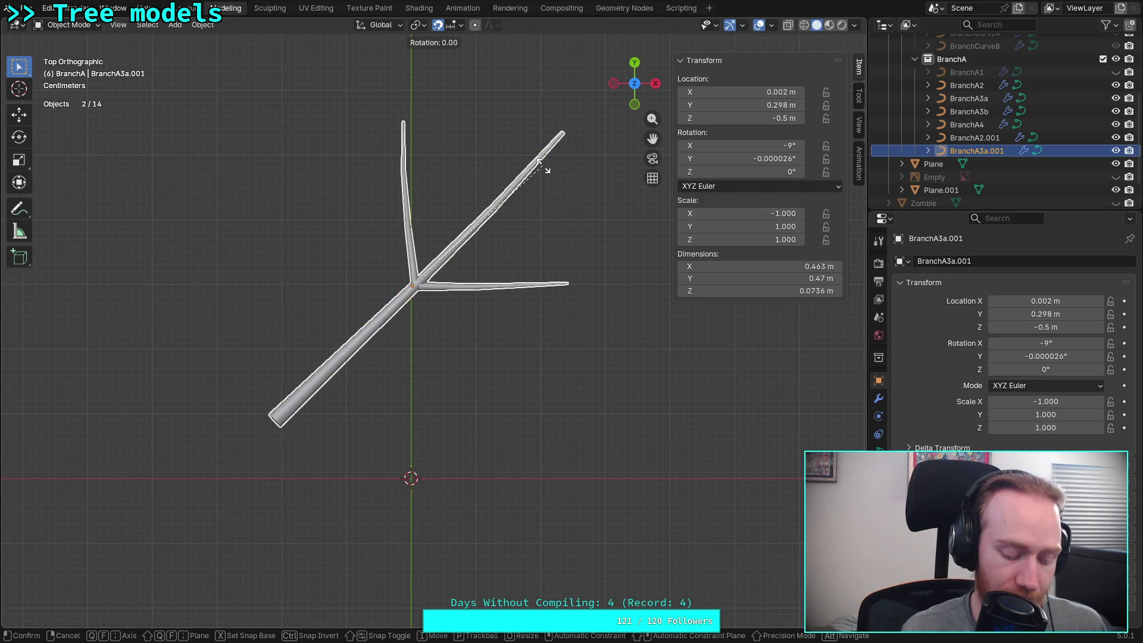
{"action": "type", "text": "45"}
{"action": "key", "text": "Return"}
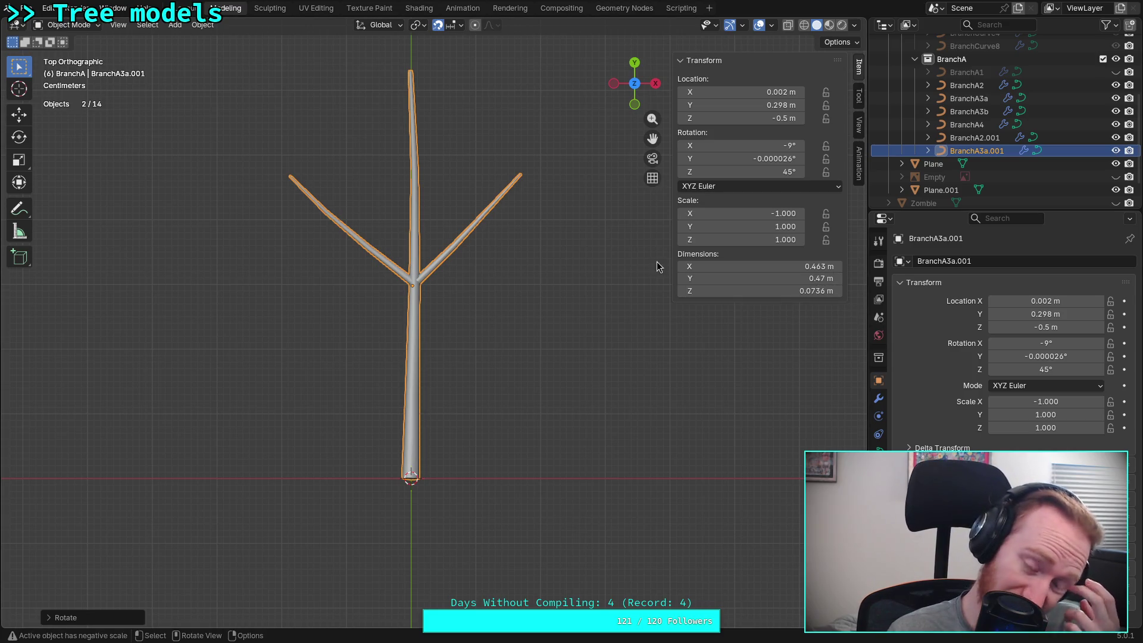
Check the branch from Right view and apply all its transforms
{"action": "left_click", "coordinate": [655, 84]}
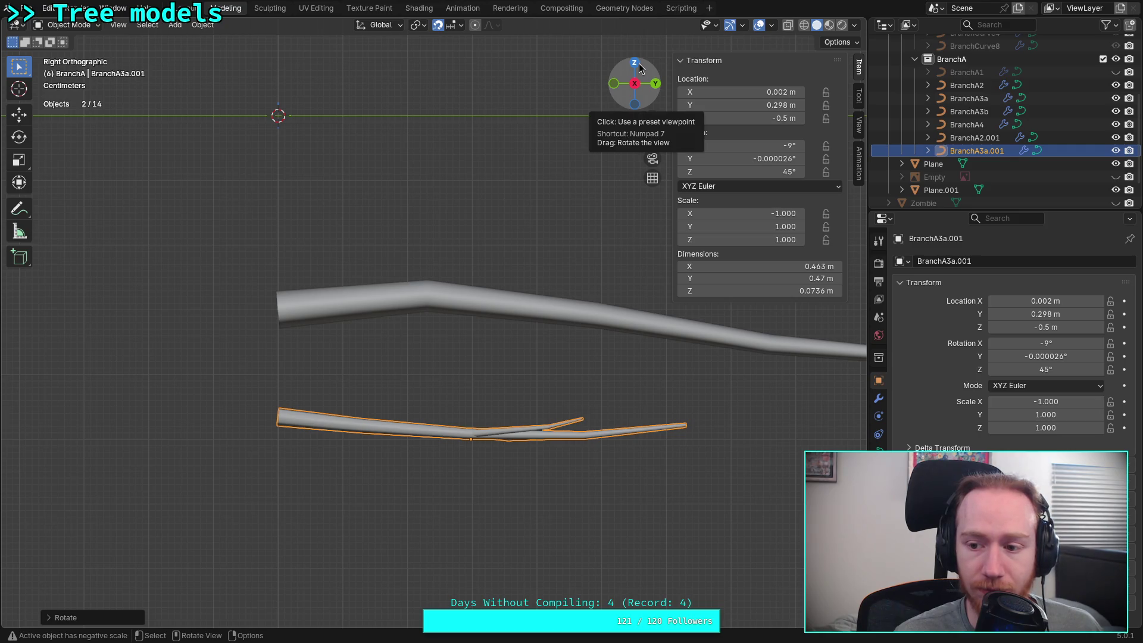
{"action": "left_click", "coordinate": [639, 64]}
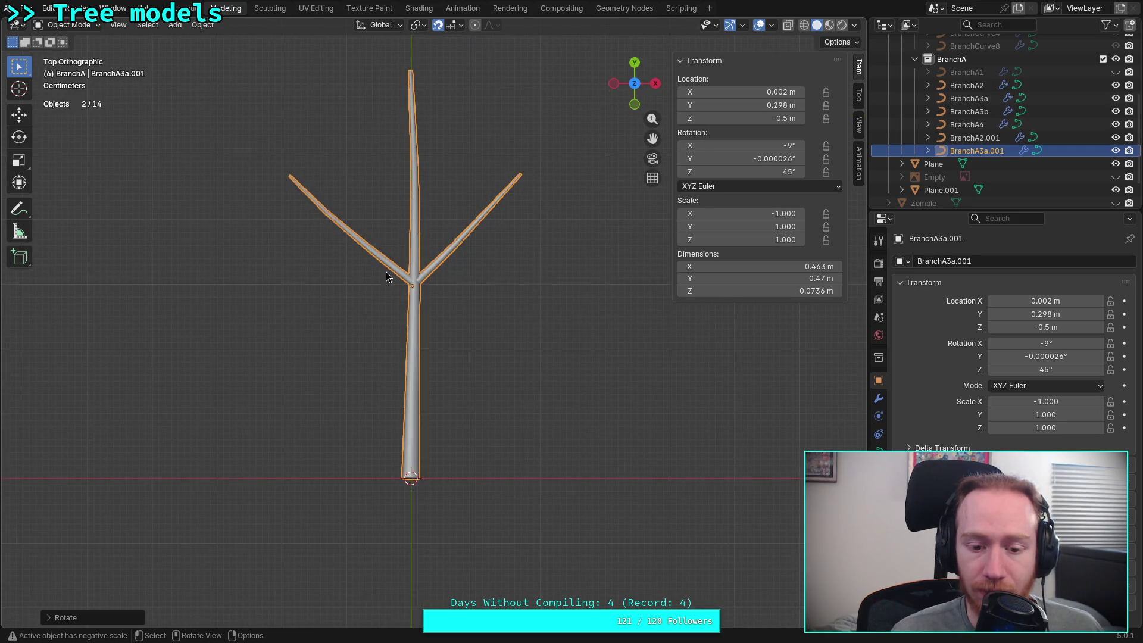
{"action": "left_click", "coordinate": [202, 25]}
{"action": "mouse_move", "coordinate": [217, 92]}
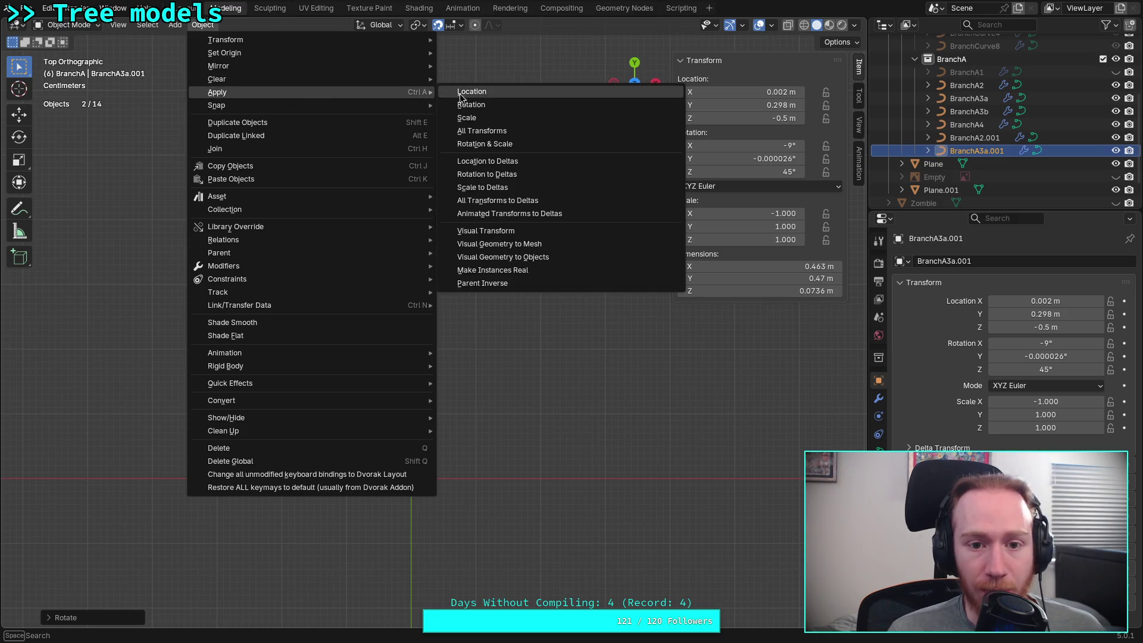
{"action": "left_click", "coordinate": [513, 127]}
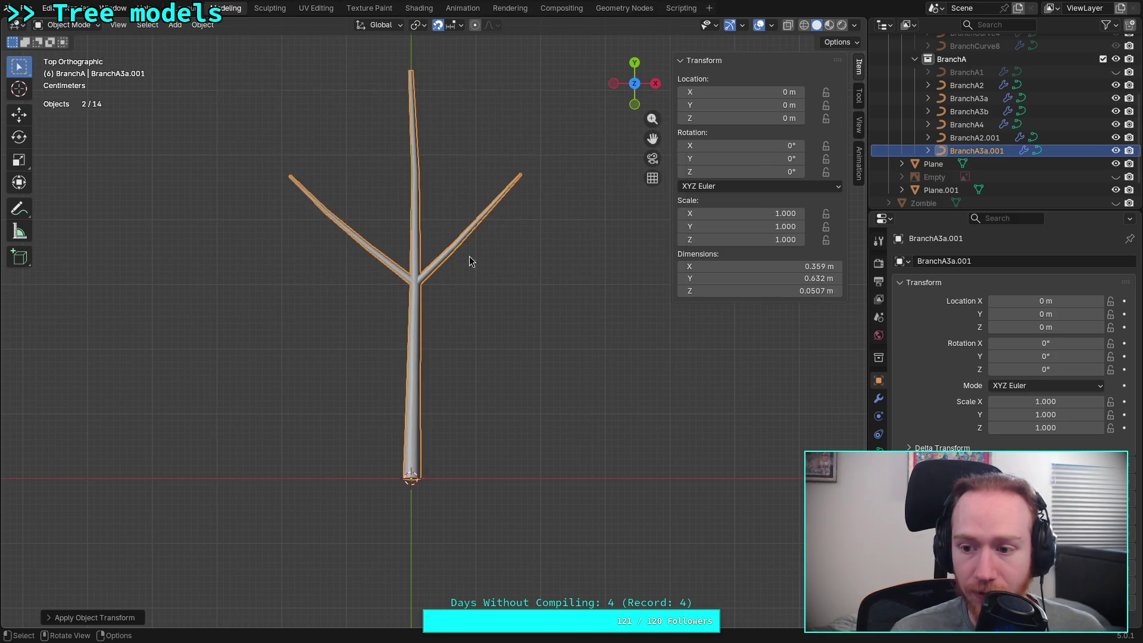
{"action": "scroll", "coordinate": [469, 351], "scroll_direction": "down", "scroll_amount": 3}
Move the branch onto the tall trunk and unhide BranchA1
{"action": "mouse_move", "coordinate": [408, 345]}
{"action": "middle_mouse_down", "text": "shift"}
{"action": "mouse_move", "coordinate": [224, 409]}
{"action": "mouse_move", "coordinate": [220, 440]}
{"action": "middle_mouse_up", "text": "shift"}
{"action": "key", "text": "g"}
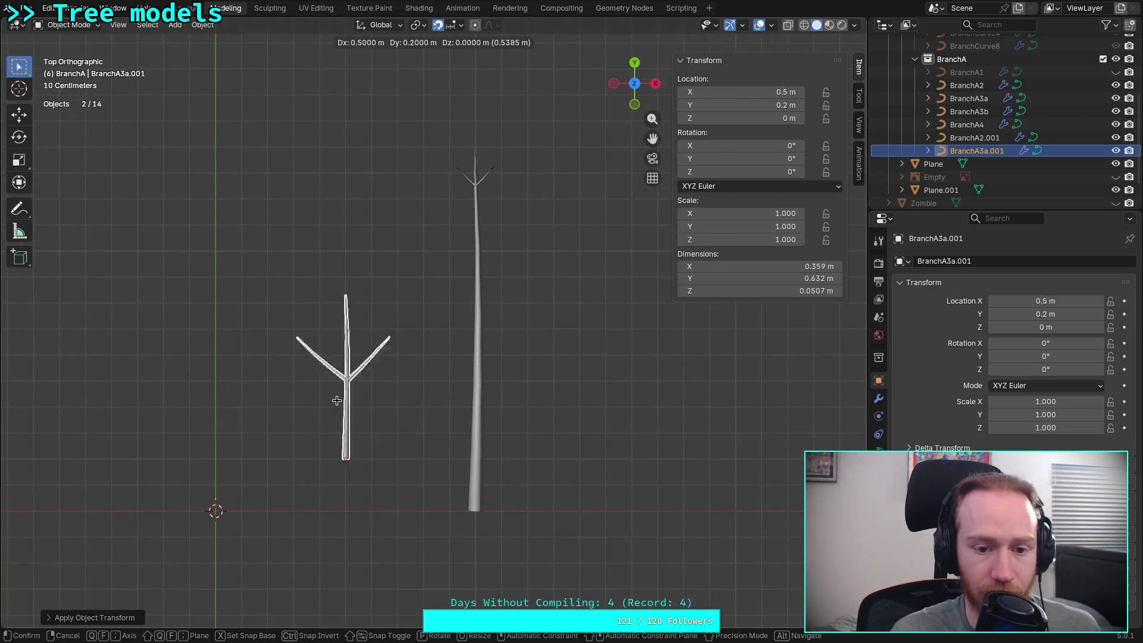
{"action": "left_click", "coordinate": [482, 272]}
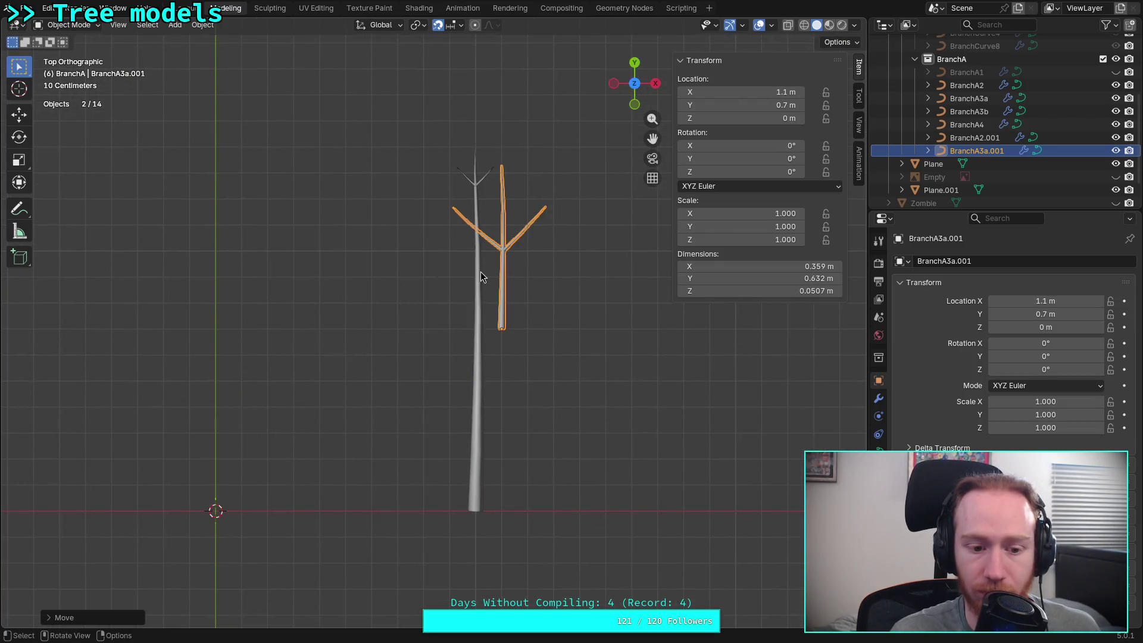
{"action": "left_click", "coordinate": [1116, 72]}
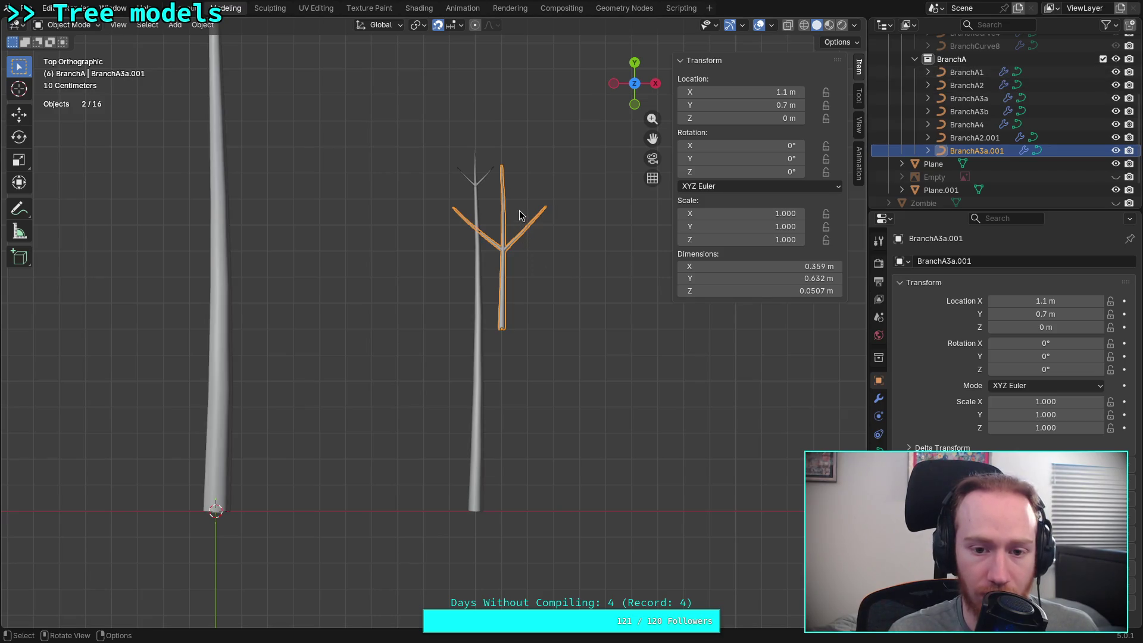
{"action": "key", "text": "g"}
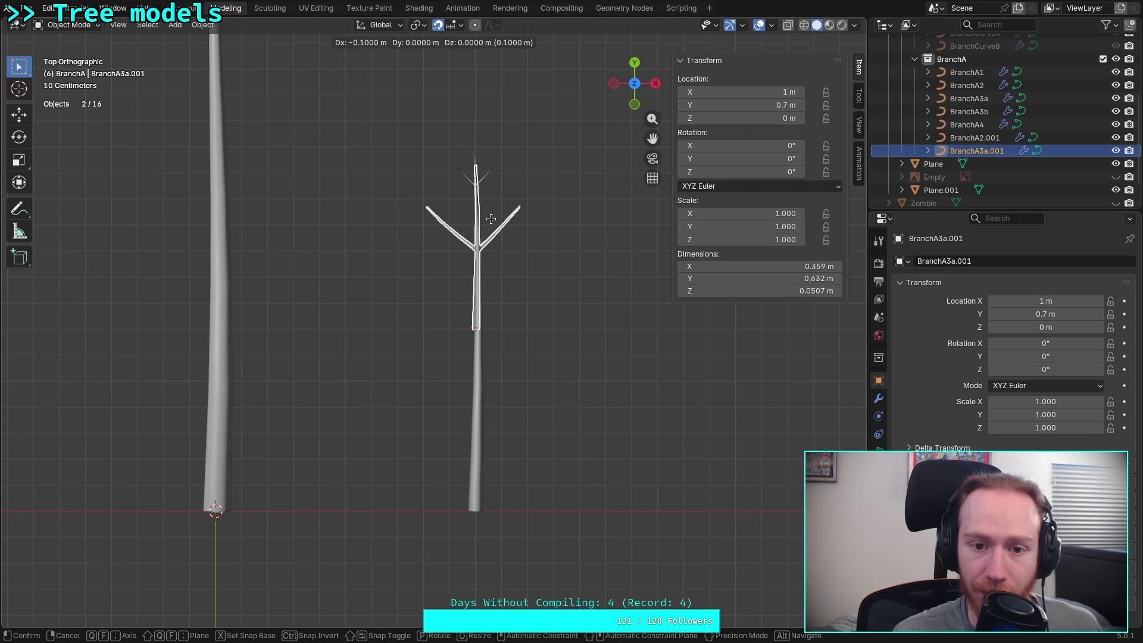
{"action": "left_click", "coordinate": [491, 214]}
{"action": "key", "text": "KP_Decimal"}
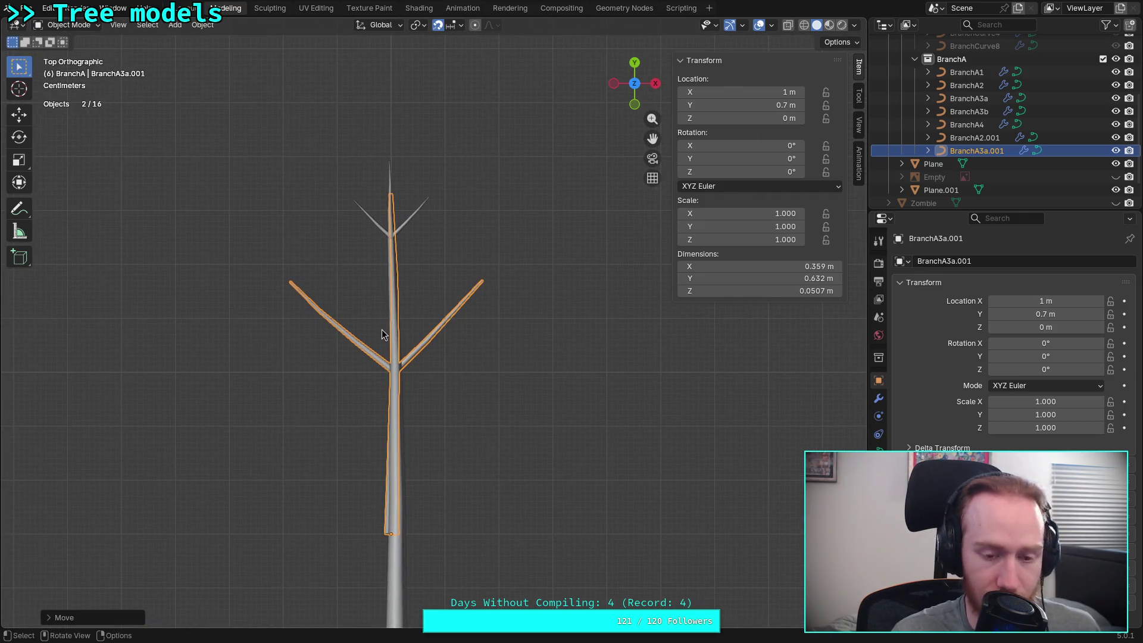
Slide the branch along Y in small moves until Location Y reads 0.7 m
{"action": "key", "text": "g"}
{"action": "key", "text": "y"}
{"action": "left_click", "coordinate": [396, 307]}
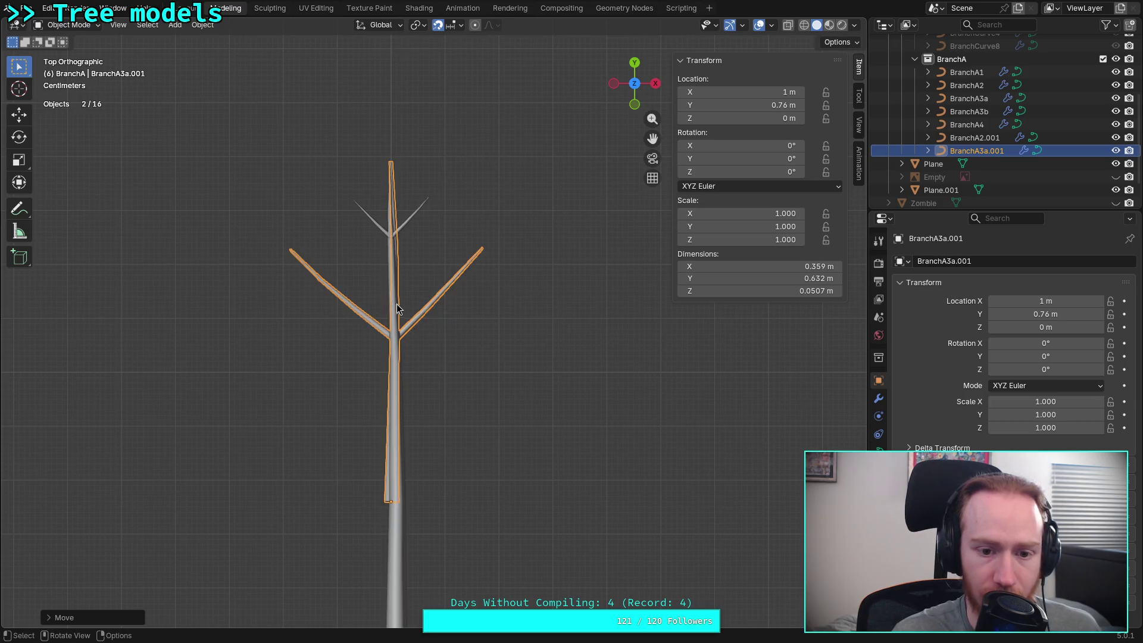
{"action": "scroll", "coordinate": [401, 304], "scroll_direction": "down", "scroll_amount": 4}
{"action": "scroll", "coordinate": [420, 317], "scroll_direction": "up", "scroll_amount": 4}
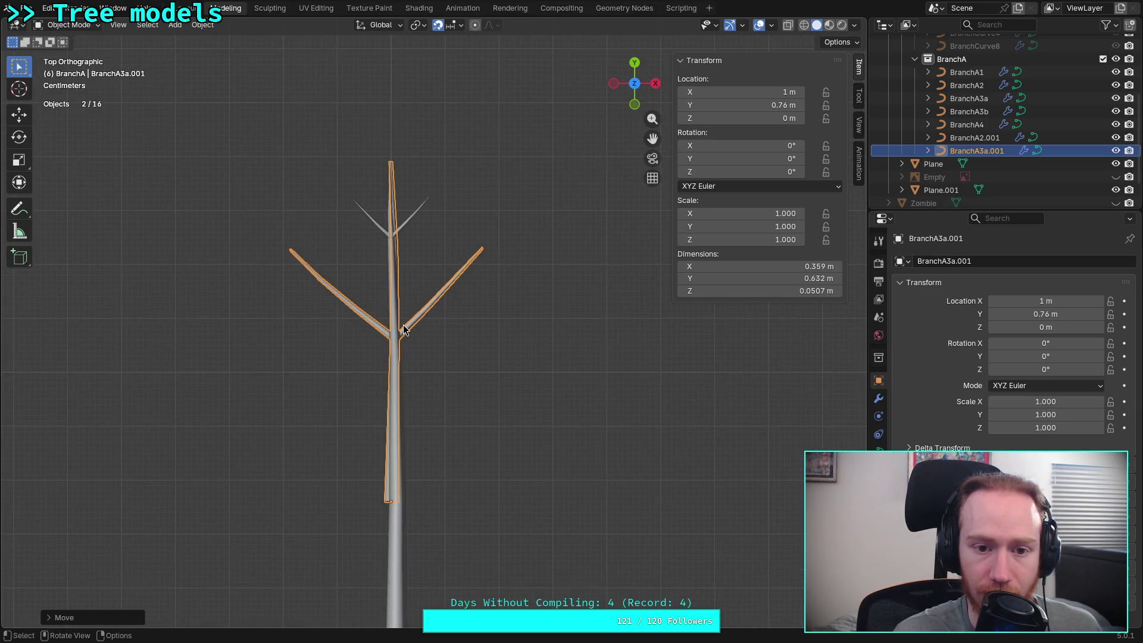
{"action": "scroll", "coordinate": [403, 330], "scroll_direction": "down", "scroll_amount": 8}
{"action": "scroll", "coordinate": [403, 326], "scroll_direction": "up", "scroll_amount": 4}
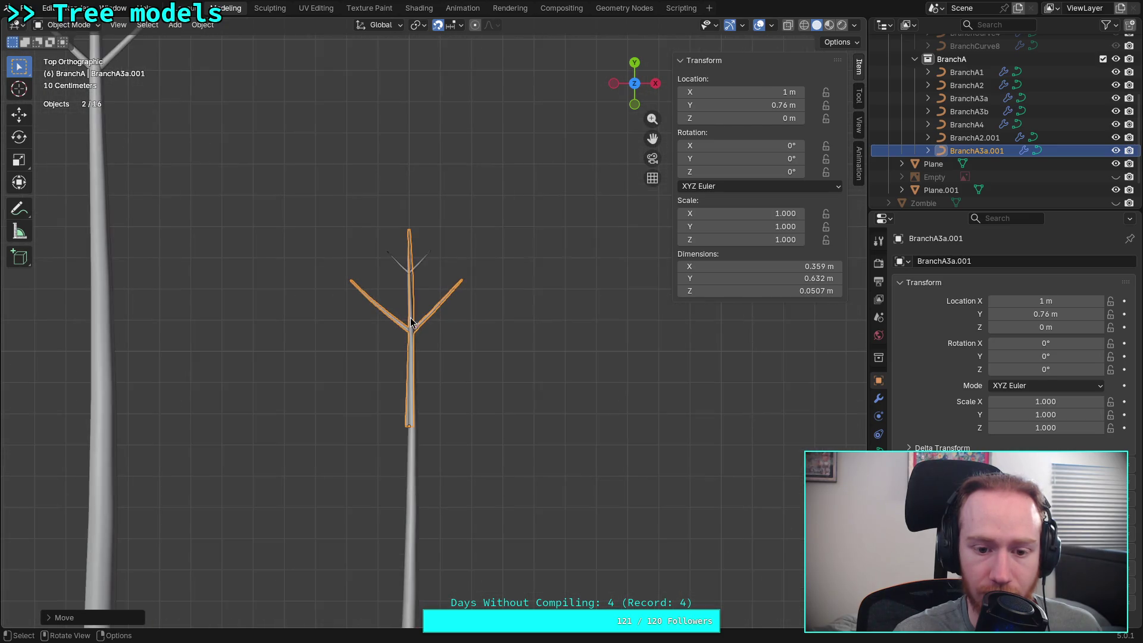
{"action": "scroll", "coordinate": [402, 328], "scroll_direction": "up", "scroll_amount": 3}
{"action": "scroll", "coordinate": [399, 335], "scroll_direction": "up", "scroll_amount": 1}
{"action": "key", "text": "g"}
{"action": "left_click", "coordinate": [399, 352]}
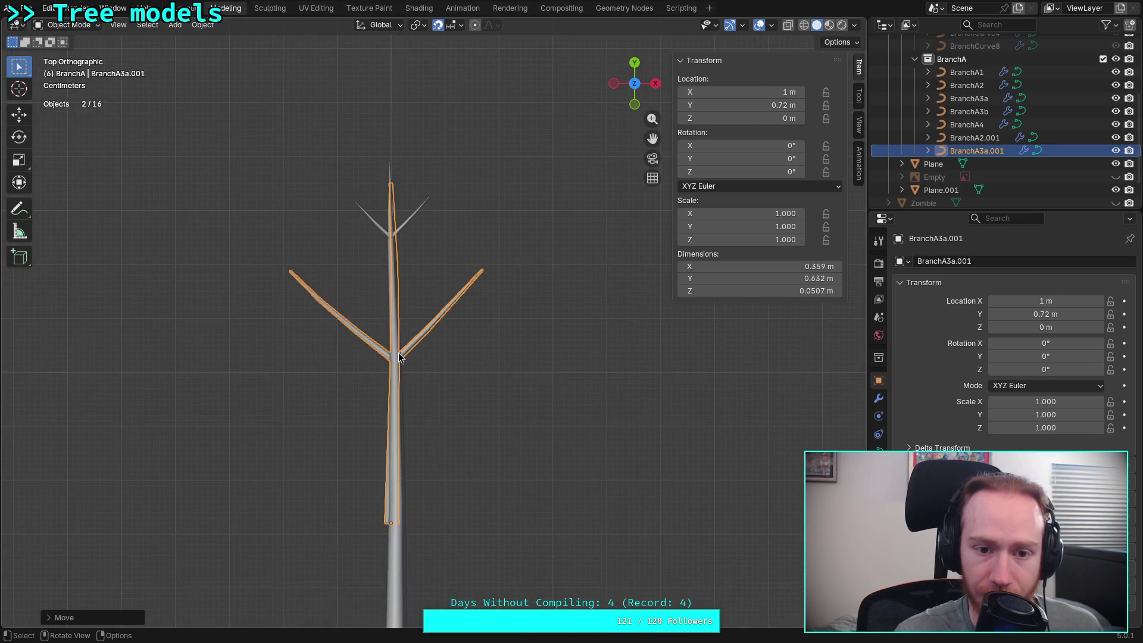
{"action": "scroll", "coordinate": [419, 353], "scroll_direction": "down", "scroll_amount": 4}
{"action": "key", "text": "g"}
{"action": "left_click", "coordinate": [414, 347]}
{"action": "scroll", "coordinate": [409, 376], "scroll_direction": "up", "scroll_amount": 2}
{"action": "scroll", "coordinate": [409, 376], "scroll_direction": "up", "scroll_amount": 2}
{"action": "mouse_move", "coordinate": [480, 207]}
{"action": "middle_mouse_down", "text": "shift"}
{"action": "mouse_move", "coordinate": [401, 207]}
{"action": "mouse_move", "coordinate": [408, 334]}
{"action": "middle_mouse_up", "text": "shift"}
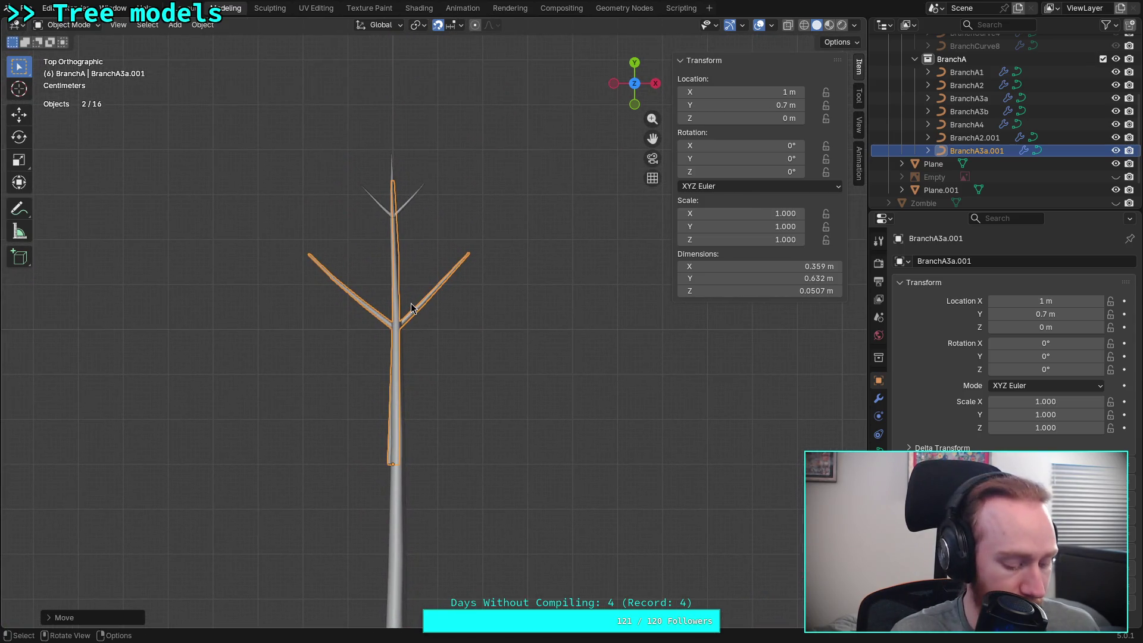
{"action": "type", "text": "r"}
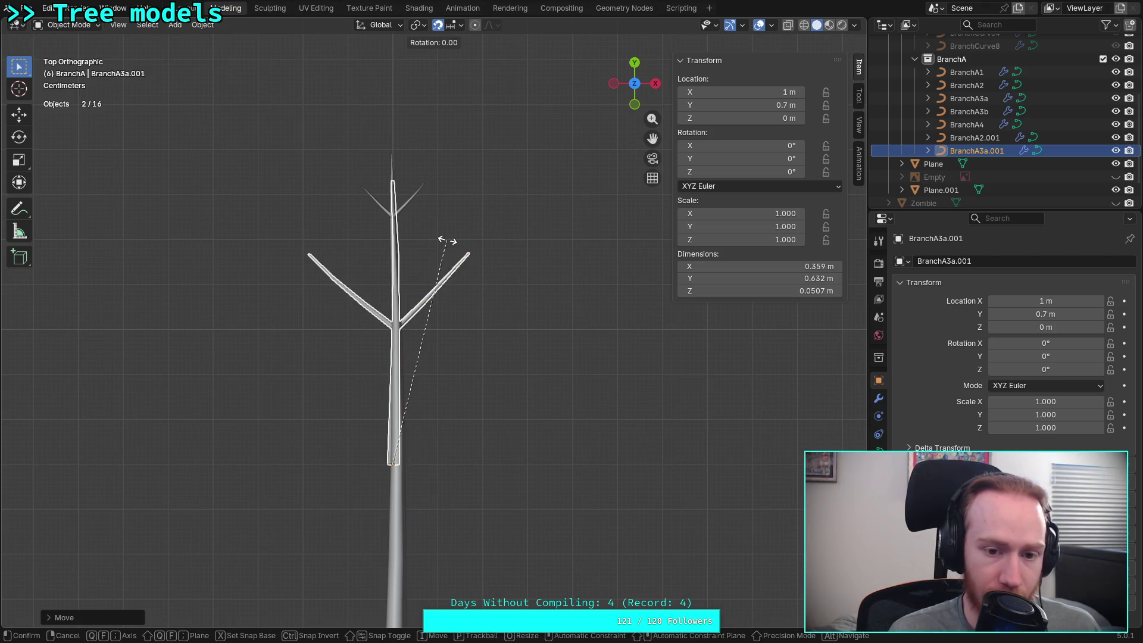
{"action": "type", "text": "45"}
Rotate the branch −45° about Z and raise it along Z to about 0.12 m
{"action": "key", "text": "minus"}
{"action": "key", "text": "minus"}
{"action": "key", "text": "Return"}
{"action": "scroll", "coordinate": [418, 357], "scroll_direction": "up", "scroll_amount": 1}
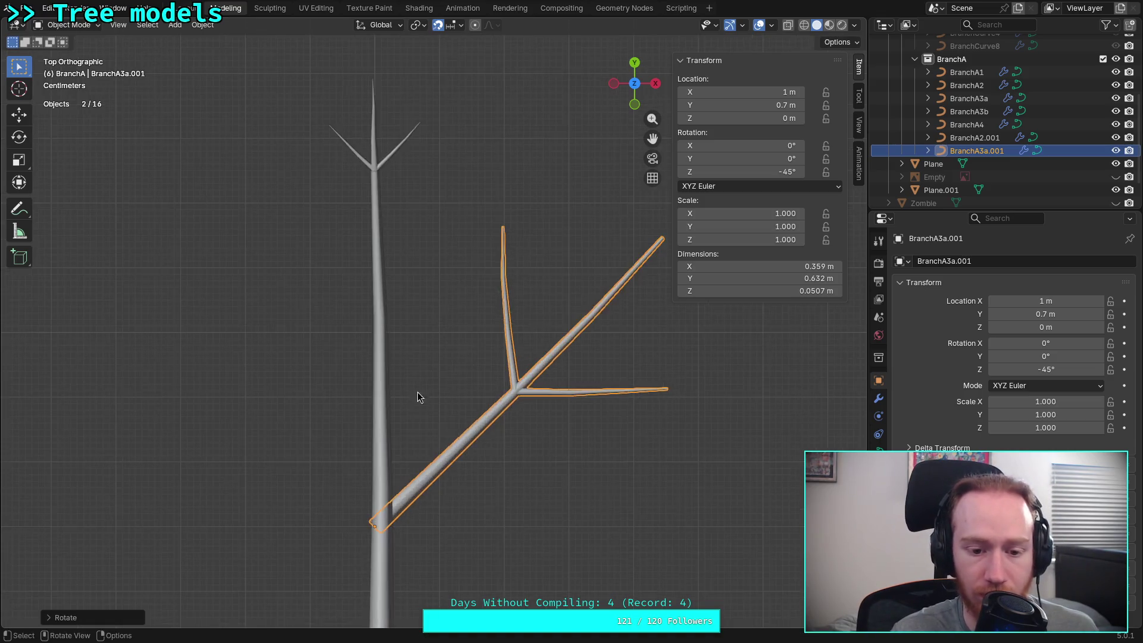
{"action": "scroll", "coordinate": [447, 340], "scroll_direction": "up", "scroll_amount": 2}
{"action": "scroll", "coordinate": [464, 317], "scroll_direction": "up", "scroll_amount": 1}
{"action": "left_click", "coordinate": [655, 84]}
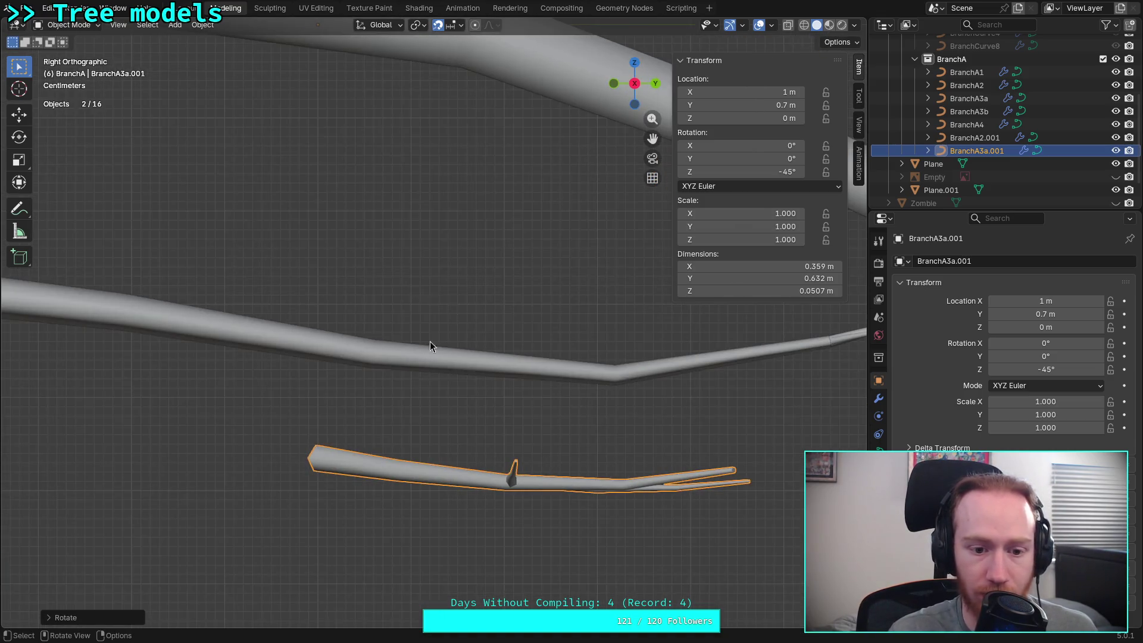
{"action": "key", "text": "g"}
{"action": "key", "text": "z"}
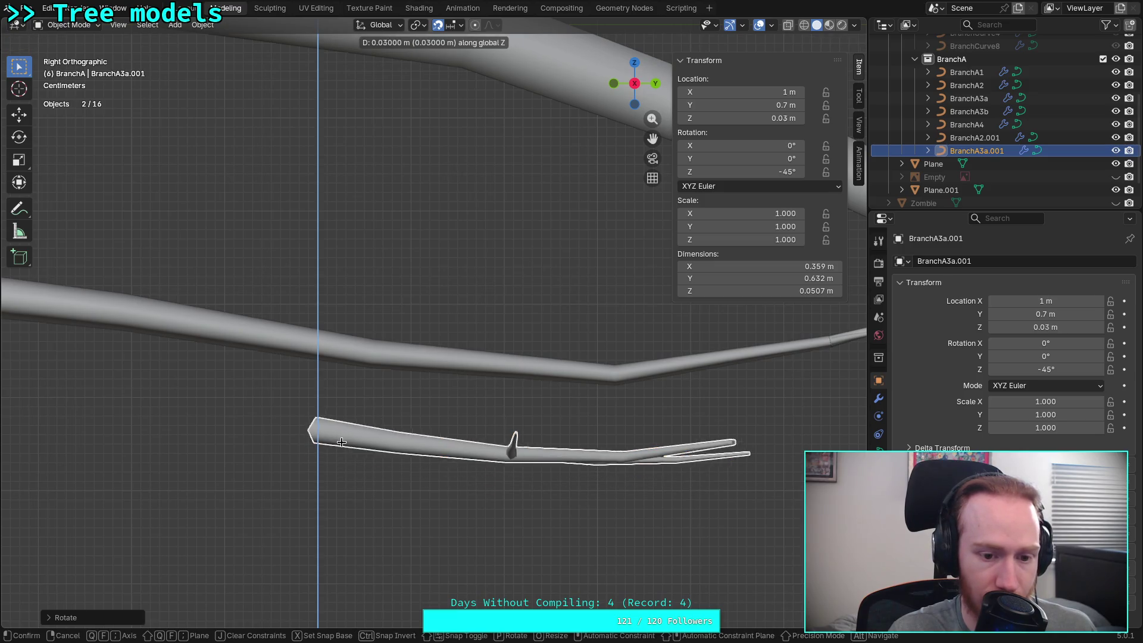
{"action": "left_click", "coordinate": [338, 357]}
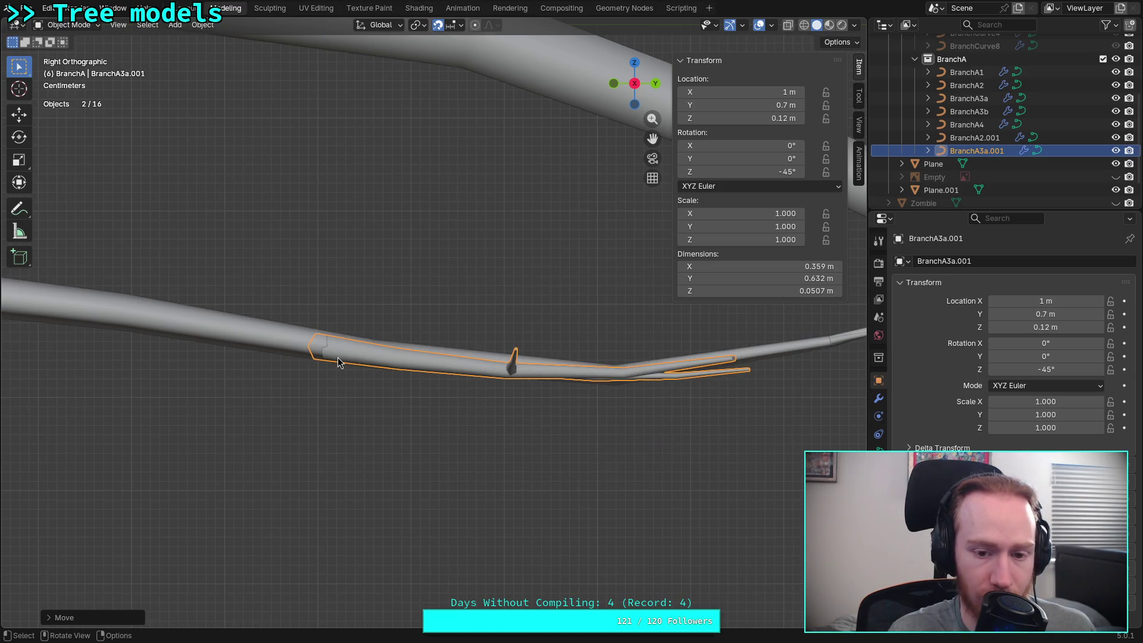
{"action": "scroll", "coordinate": [286, 375], "scroll_direction": "up", "scroll_amount": 5}
Fine-tune the vertical raise to 0.122 m so the base meets the trunk
{"action": "key", "text": "g"}
{"action": "key", "text": "z"}
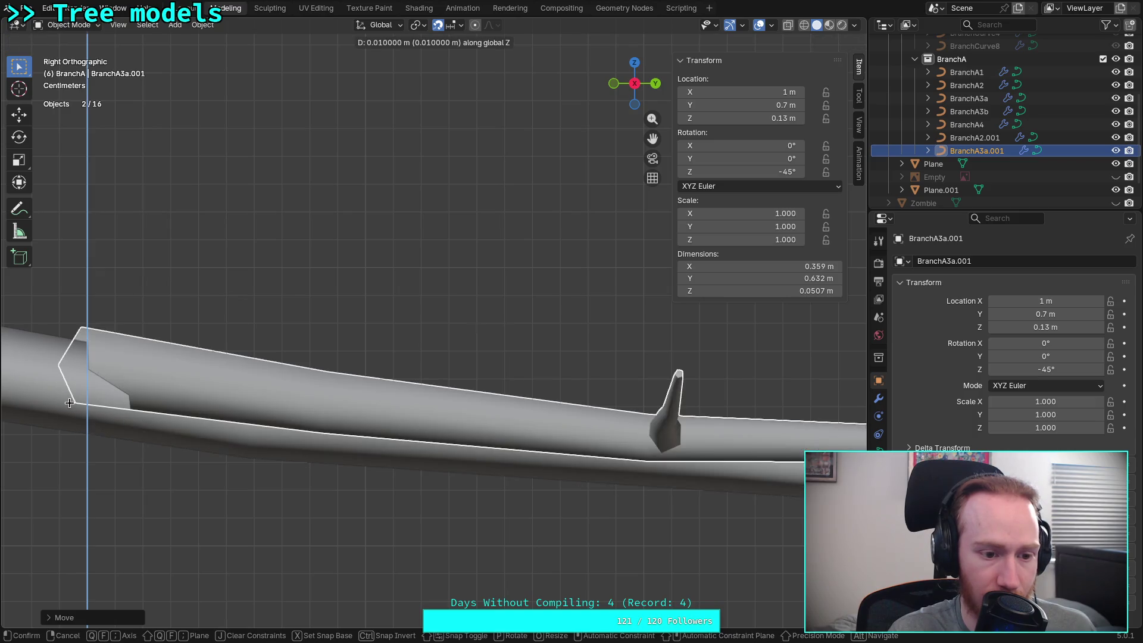
{"action": "key", "text": "Escape"}
{"action": "middle_click_drag", "start_coordinate": [90, 396], "coordinate": [410, 387], "text": "shift"}
{"action": "scroll", "coordinate": [409, 387], "scroll_direction": "up", "scroll_amount": 2}
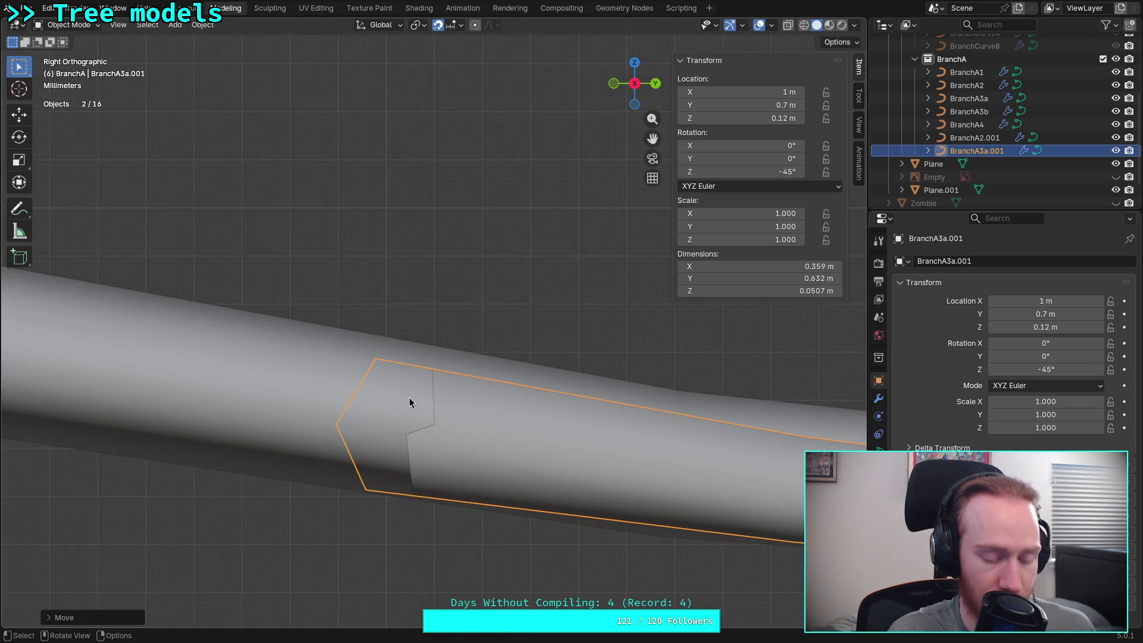
{"action": "key", "text": "g"}
{"action": "key", "text": "z"}
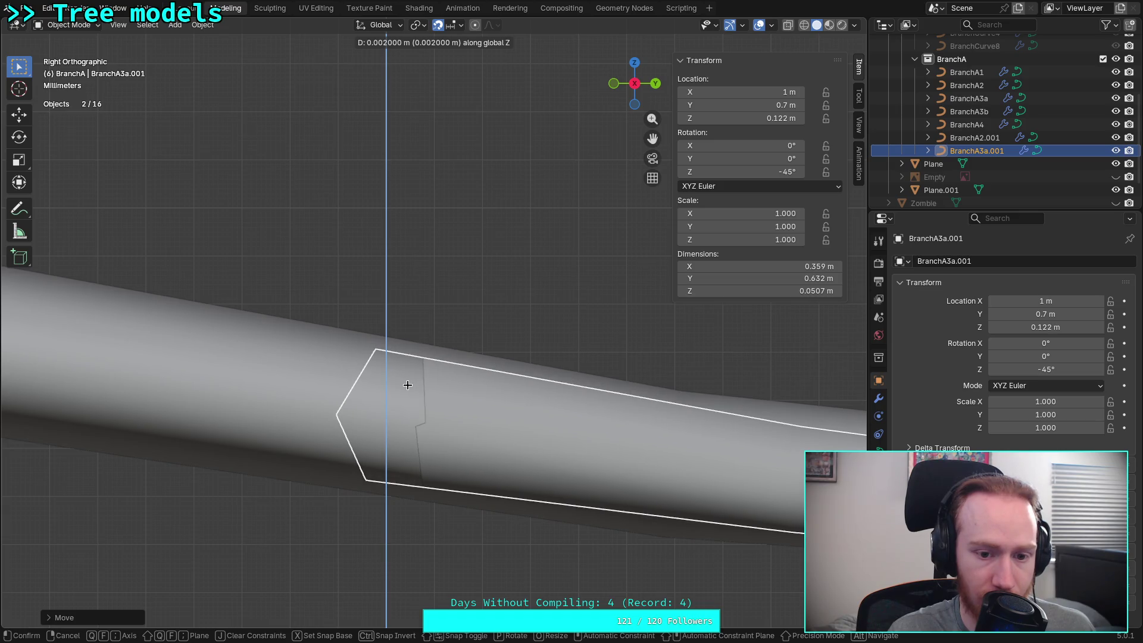
{"action": "left_click", "coordinate": [409, 387]}
{"action": "scroll", "coordinate": [407, 387], "scroll_direction": "down", "scroll_amount": 4}
{"action": "middle_click_drag", "start_coordinate": [407, 387], "coordinate": [679, 105], "text": "shift"}
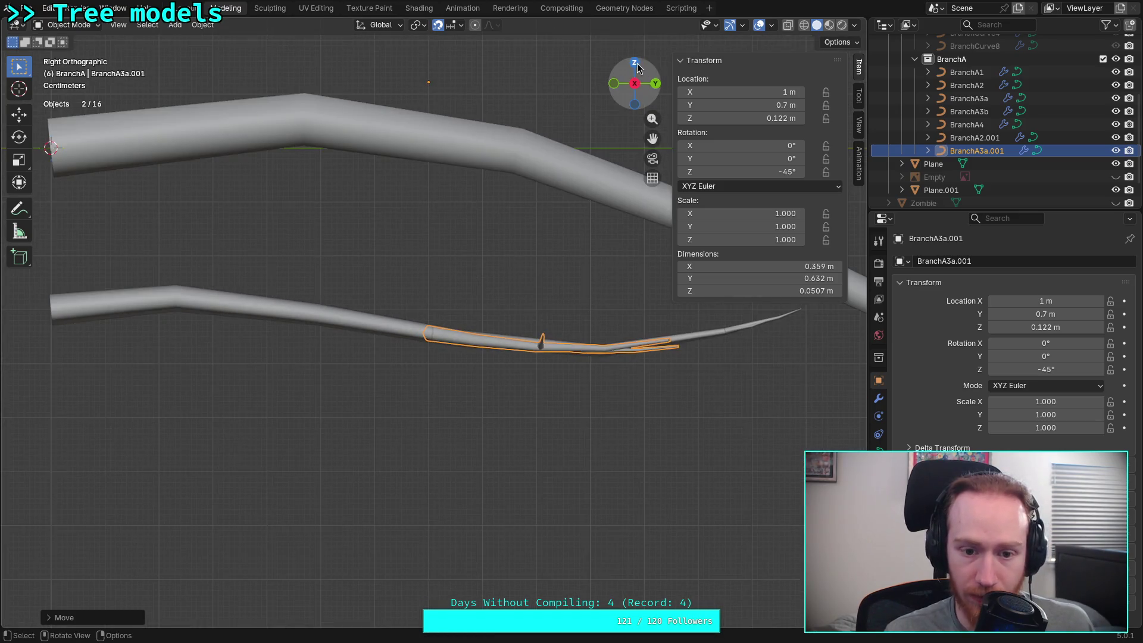
{"action": "left_click", "coordinate": [635, 63]}
{"action": "scroll", "coordinate": [508, 281], "scroll_direction": "up", "scroll_amount": 2}
{"action": "middle_click_drag", "start_coordinate": [440, 316], "coordinate": [434, 366], "text": "shift"}
{"action": "scroll", "coordinate": [359, 455], "scroll_direction": "up", "scroll_amount": 6}
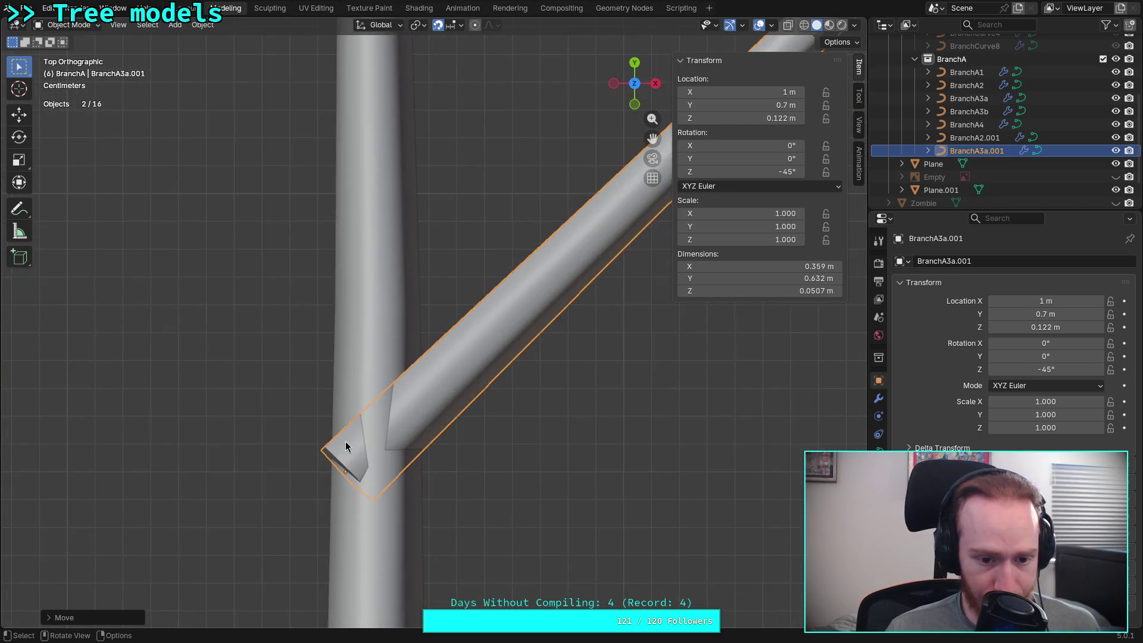
Shift the branch horizontally to X 1.011 m so its base sits inside the trunk
{"action": "key", "text": "g"}
{"action": "key", "text": "z"}
{"action": "key", "text": "x"}
{"action": "key", "text": "shift+z"}
{"action": "key", "text": "Escape"}
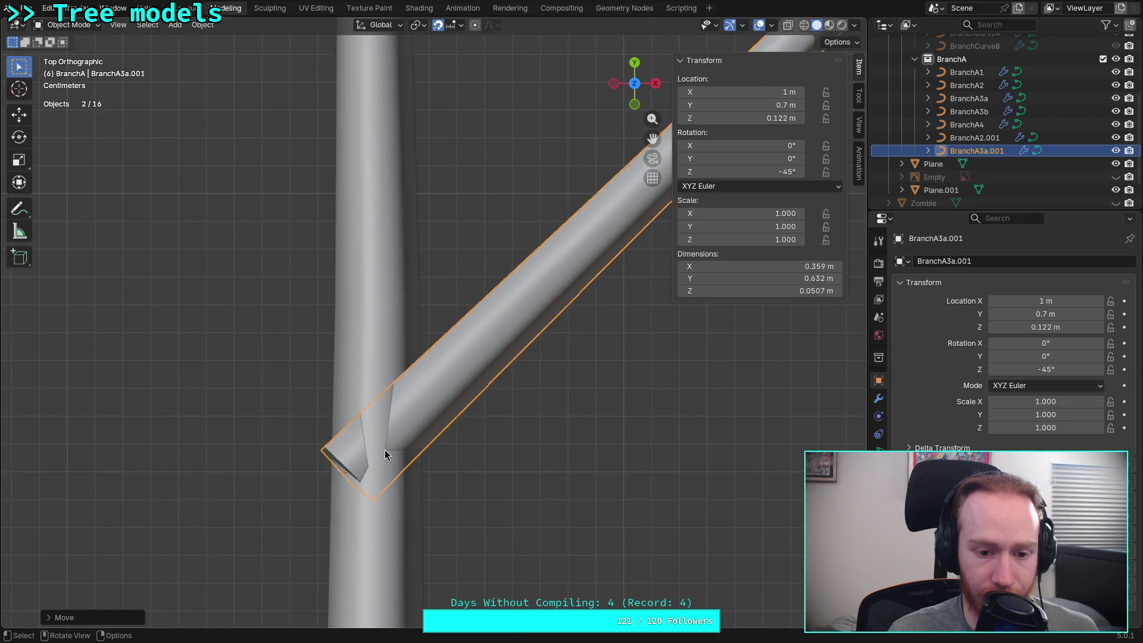
{"action": "scroll", "coordinate": [385, 449], "scroll_direction": "up", "scroll_amount": 1}
{"action": "scroll", "coordinate": [369, 456], "scroll_direction": "up", "scroll_amount": 2}
{"action": "key", "text": "g"}
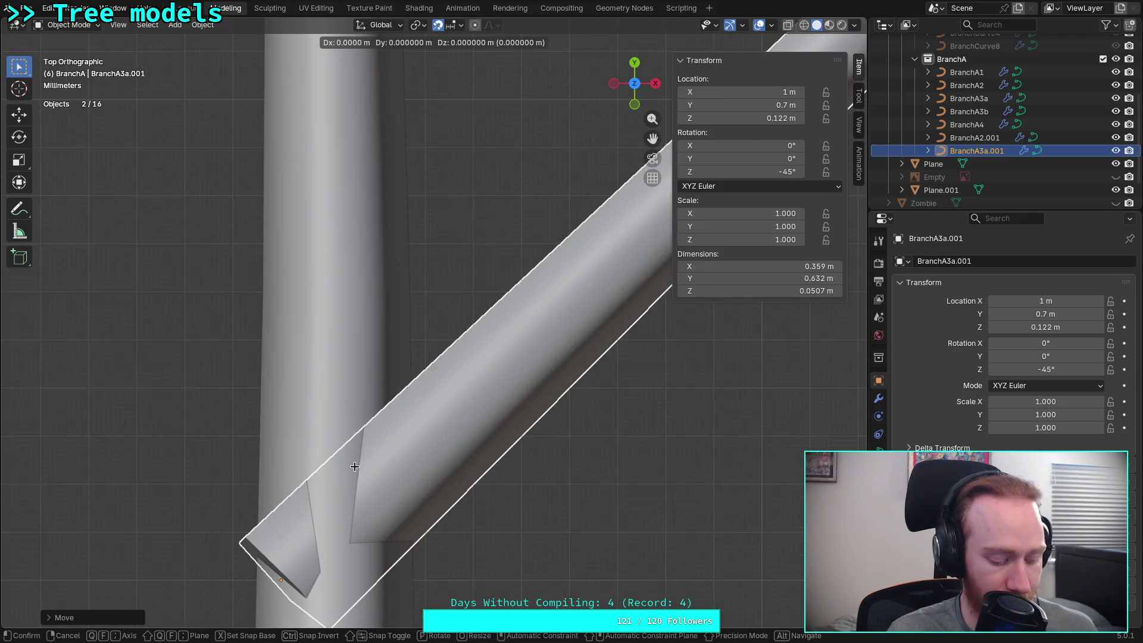
{"action": "key", "text": "y"}
{"action": "key", "text": "shift+z"}
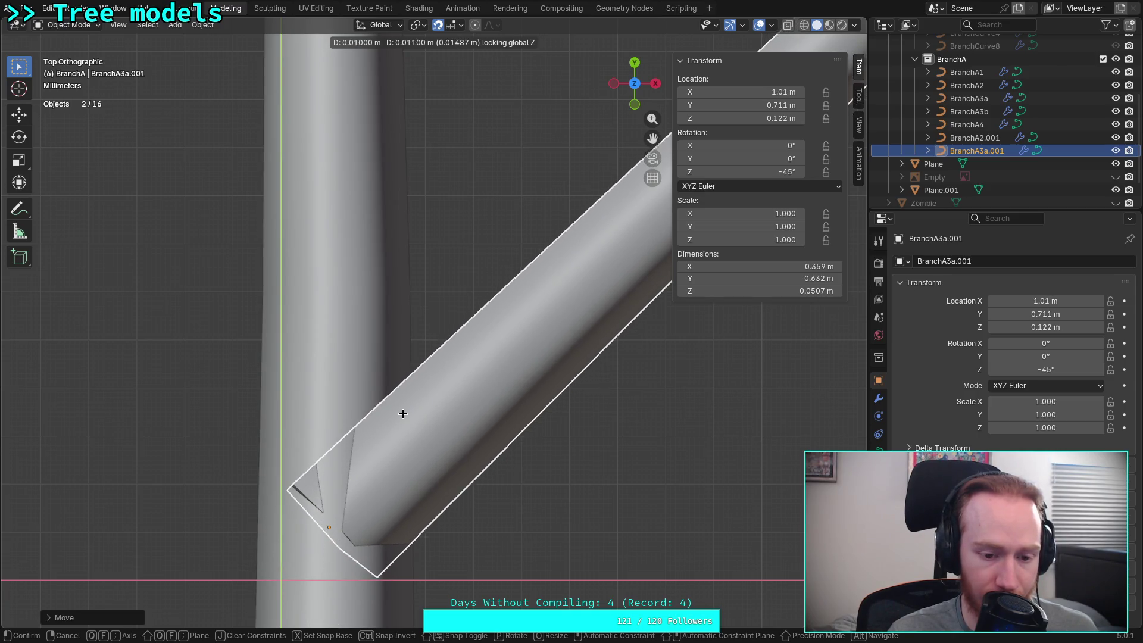
{"action": "left_click", "coordinate": [401, 468]}
{"action": "scroll", "coordinate": [408, 471], "scroll_direction": "down", "scroll_amount": 5}
{"action": "scroll", "coordinate": [407, 471], "scroll_direction": "down", "scroll_amount": 4}
{"action": "scroll", "coordinate": [409, 466], "scroll_direction": "down", "scroll_amount": 1}
{"action": "scroll", "coordinate": [412, 486], "scroll_direction": "up", "scroll_amount": 1}
{"action": "scroll", "coordinate": [412, 486], "scroll_direction": "down", "scroll_amount": 2}
{"action": "scroll", "coordinate": [419, 439], "scroll_direction": "down", "scroll_amount": 1}
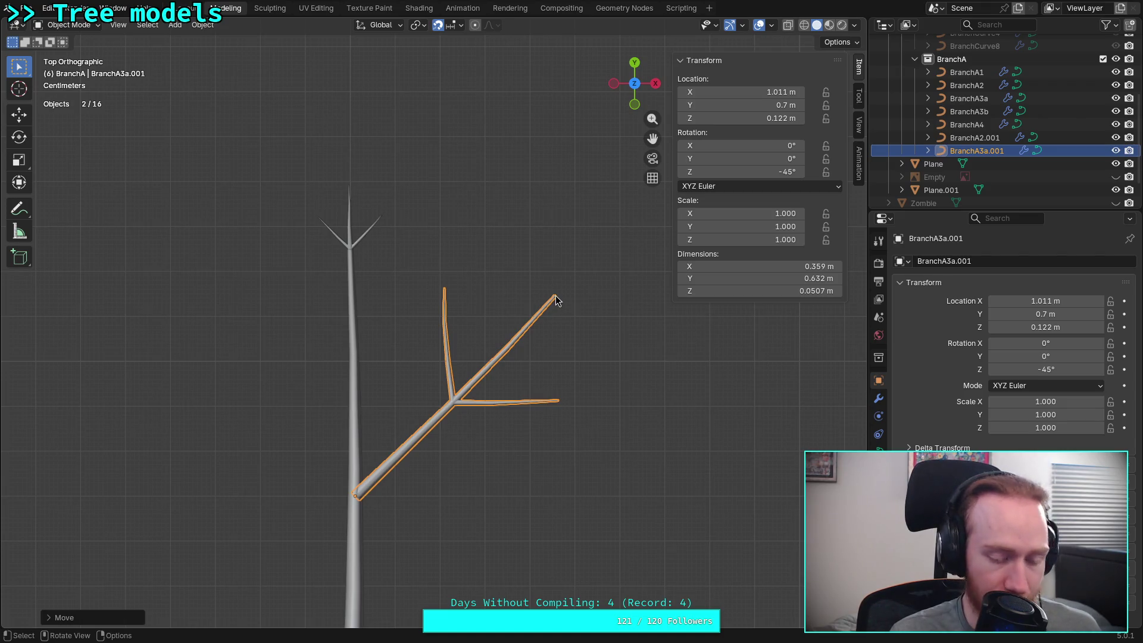
Scale the branch down to 0.794
{"action": "key", "text": "s"}
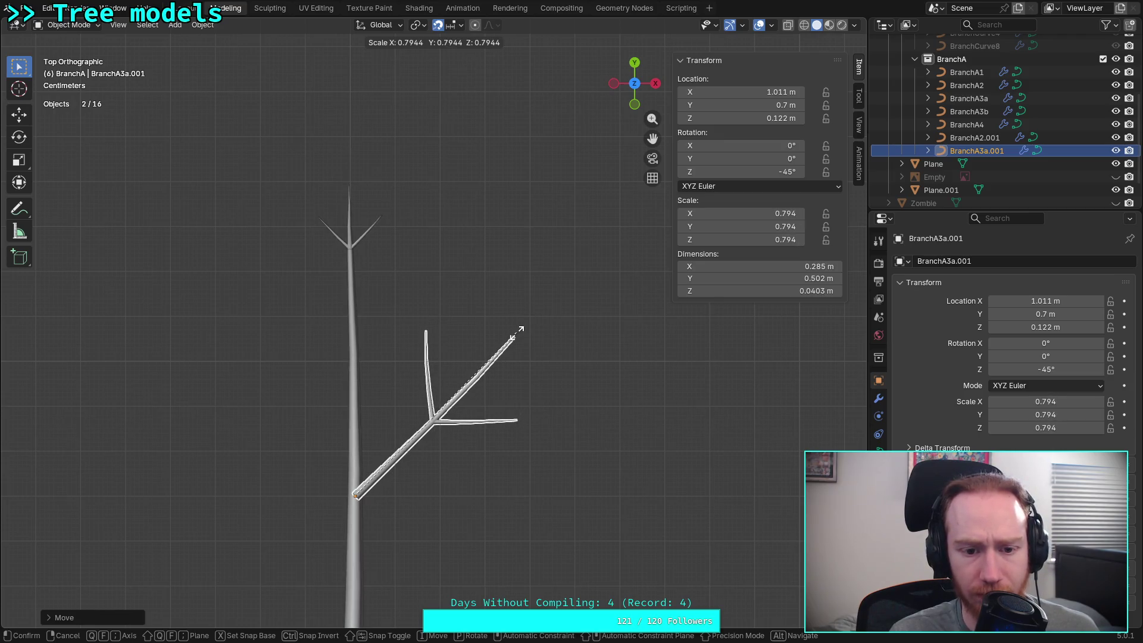
{"action": "left_click", "coordinate": [519, 333]}
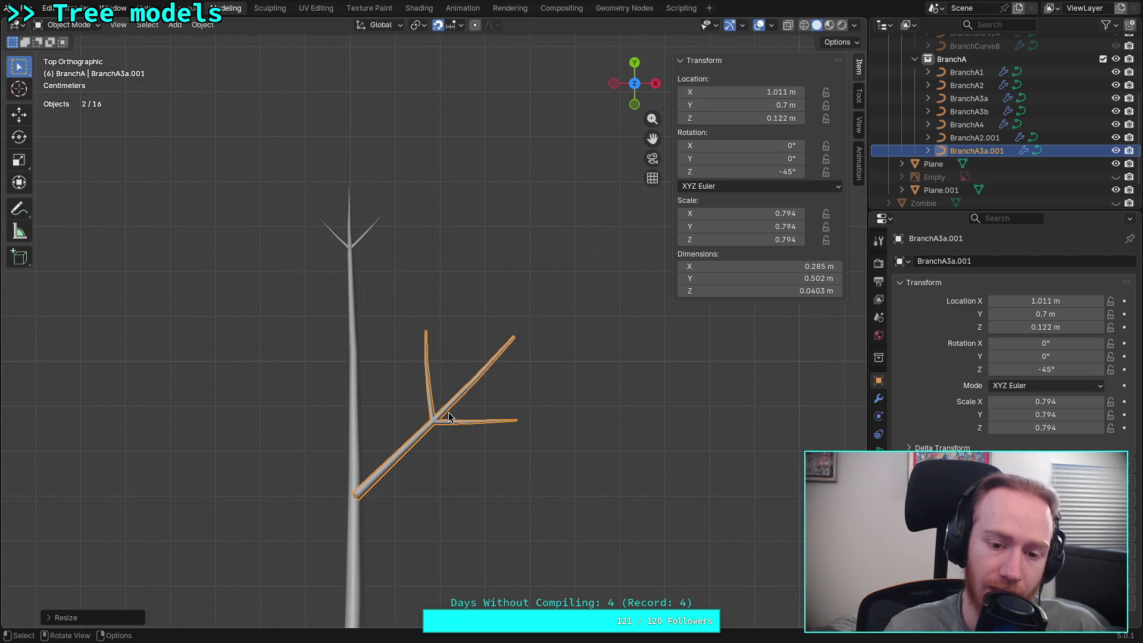
{"action": "scroll", "coordinate": [448, 417], "scroll_direction": "down", "scroll_amount": 6}
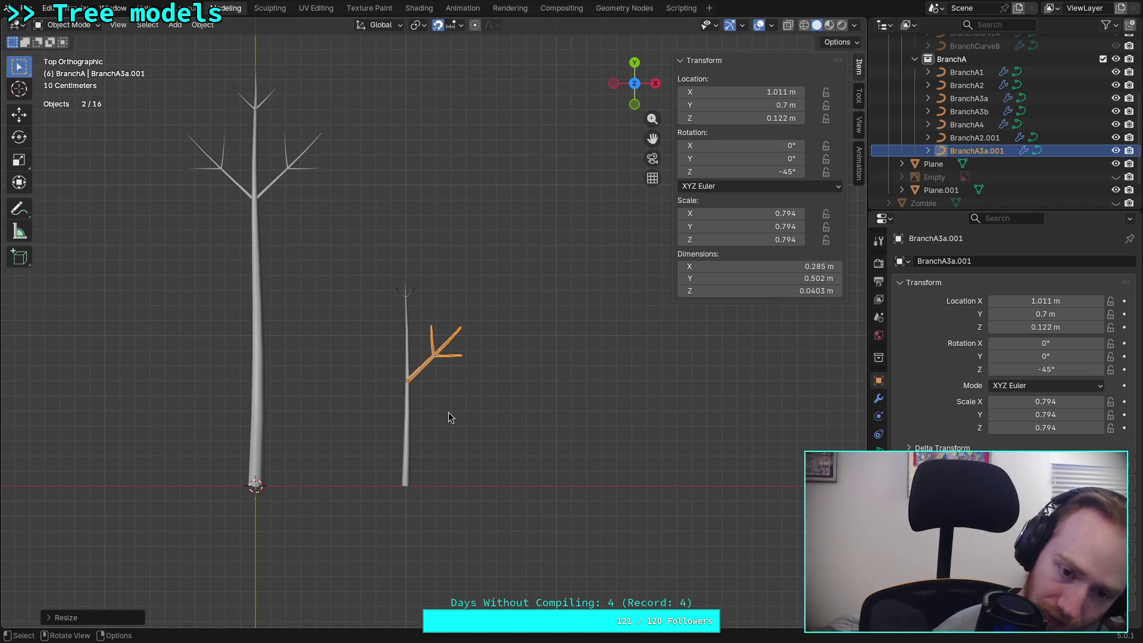
{"action": "left_click", "coordinate": [448, 416]}
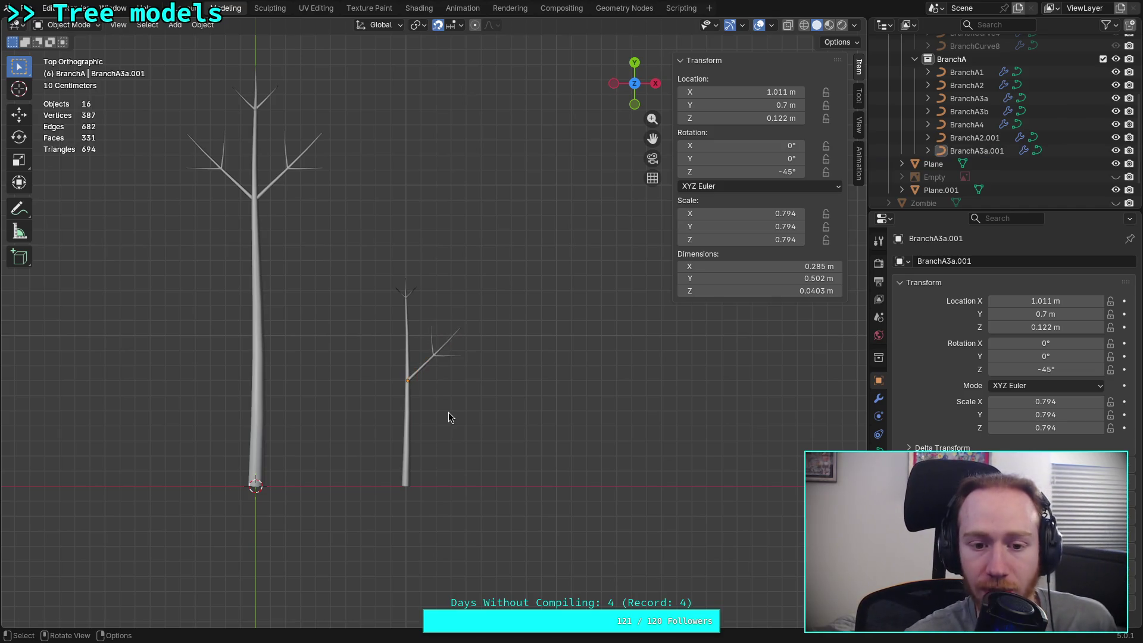
{"action": "scroll", "coordinate": [448, 339], "scroll_direction": "up", "scroll_amount": 5}
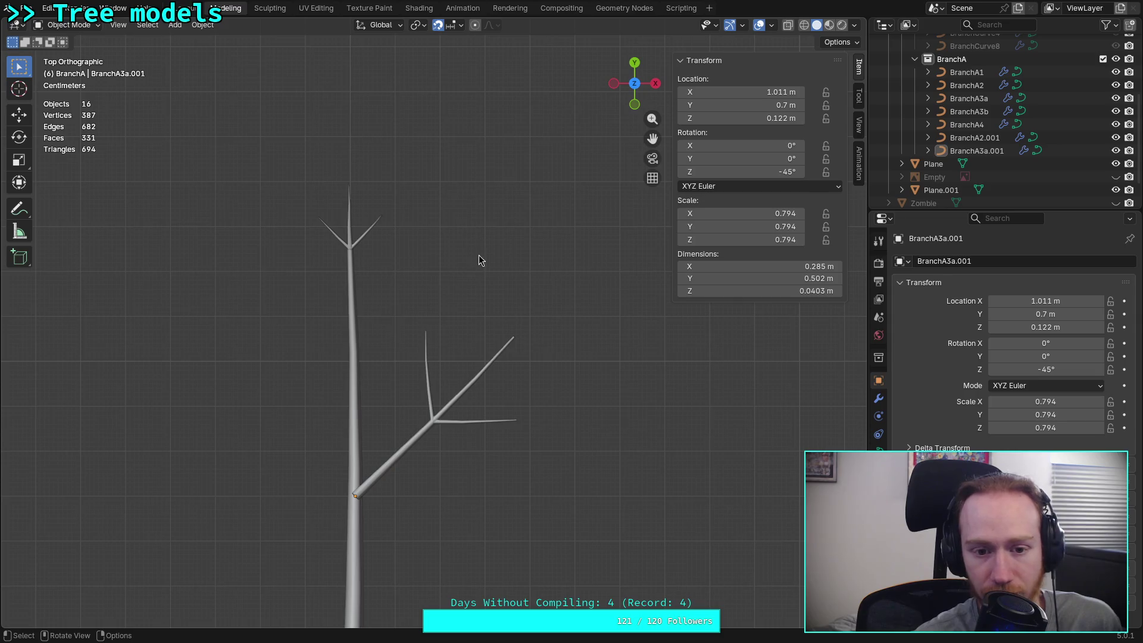
{"action": "scroll", "coordinate": [483, 284], "scroll_direction": "down", "scroll_amount": 3}
{"action": "scroll", "coordinate": [484, 284], "scroll_direction": "up", "scroll_amount": 3}
Move the angled branch higher on the trunk and shrink it to 0.462
{"action": "left_click", "coordinate": [375, 484]}
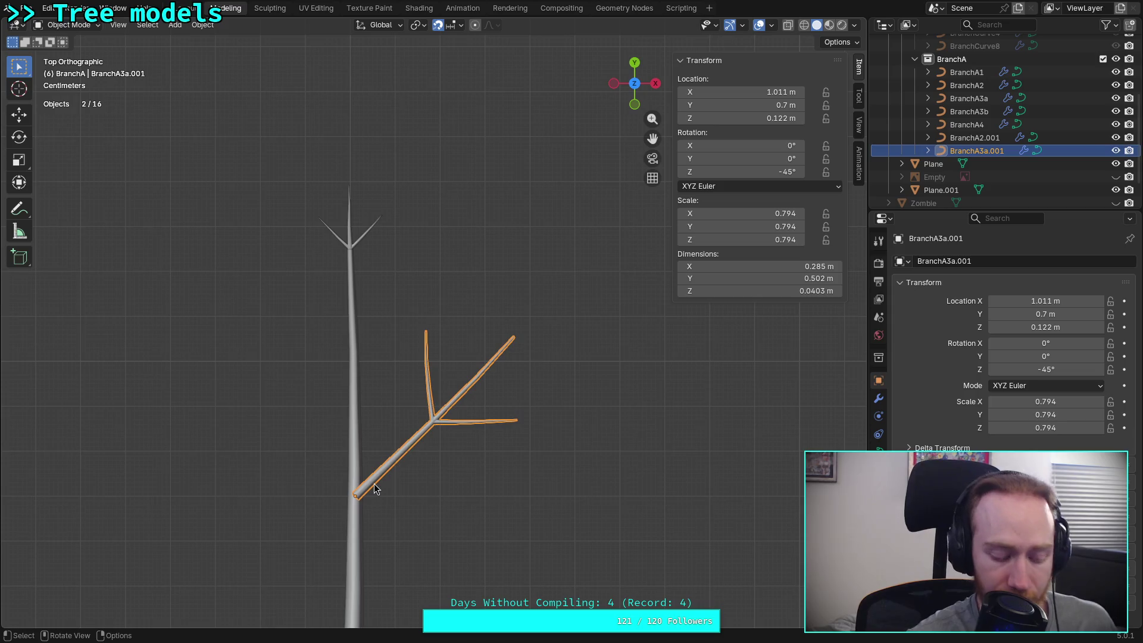
{"action": "key", "text": "g"}
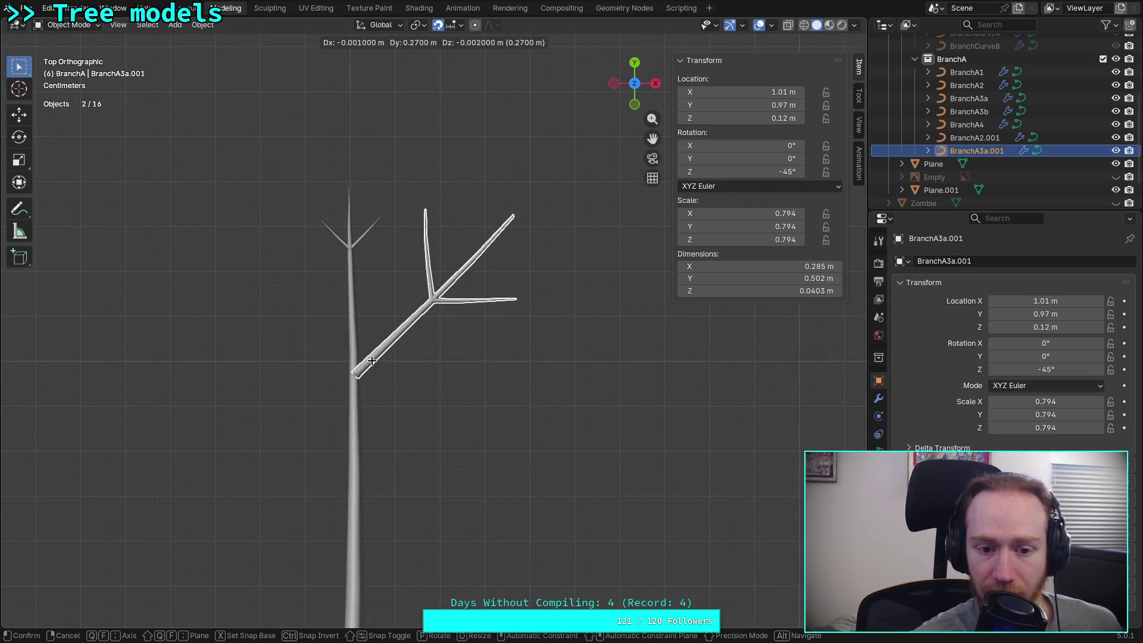
{"action": "left_click", "coordinate": [447, 279]}
{"action": "key", "text": "s"}
{"action": "left_click", "coordinate": [421, 293]}
Settle it at Y 1.02 m, shrink to 0.402, then duplicate it as BranchA3a.002
{"action": "key", "text": "g"}
{"action": "left_click", "coordinate": [390, 331]}
{"action": "scroll", "coordinate": [462, 331], "scroll_direction": "down", "scroll_amount": 3}
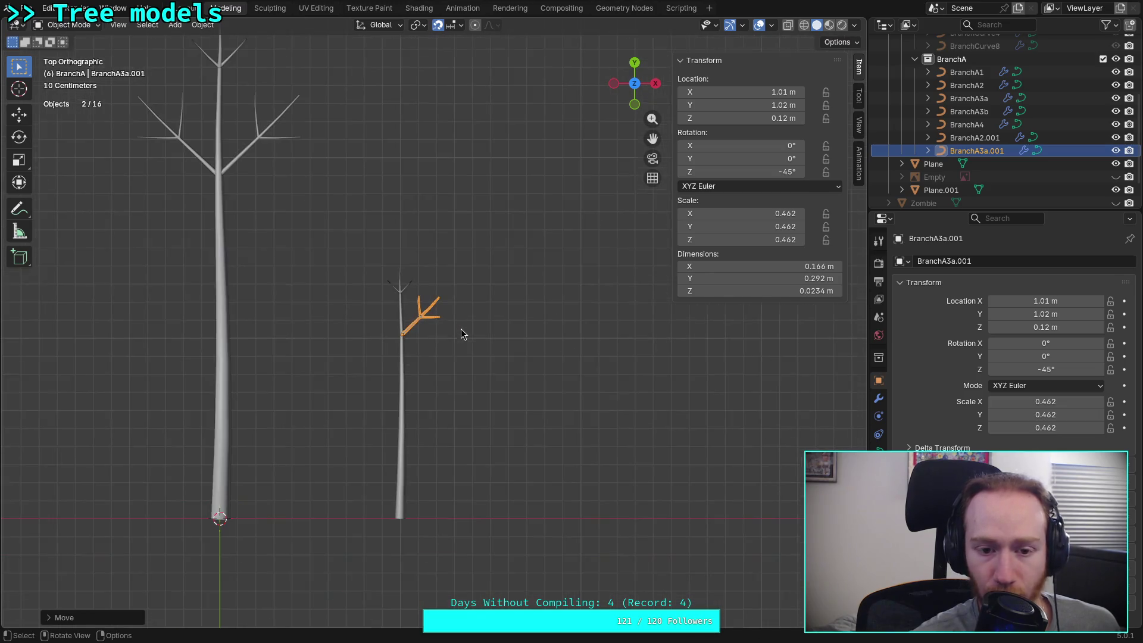
{"action": "scroll", "coordinate": [443, 297], "scroll_direction": "up", "scroll_amount": 3}
{"action": "key", "text": "s"}
{"action": "left_click", "coordinate": [450, 260]}
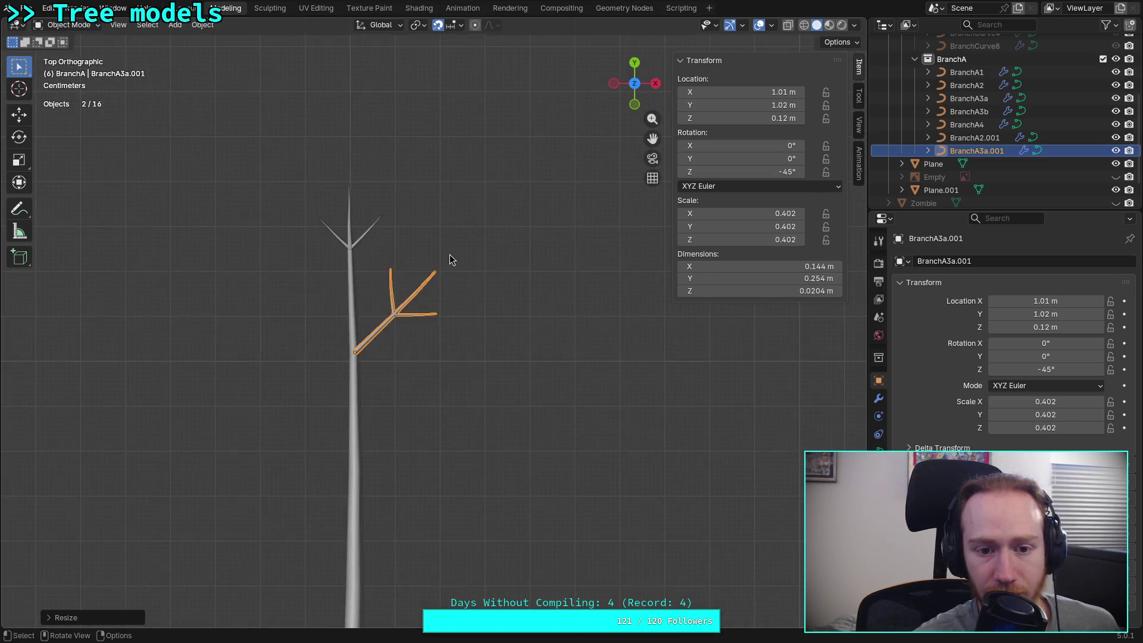
{"action": "left_click", "coordinate": [431, 359]}
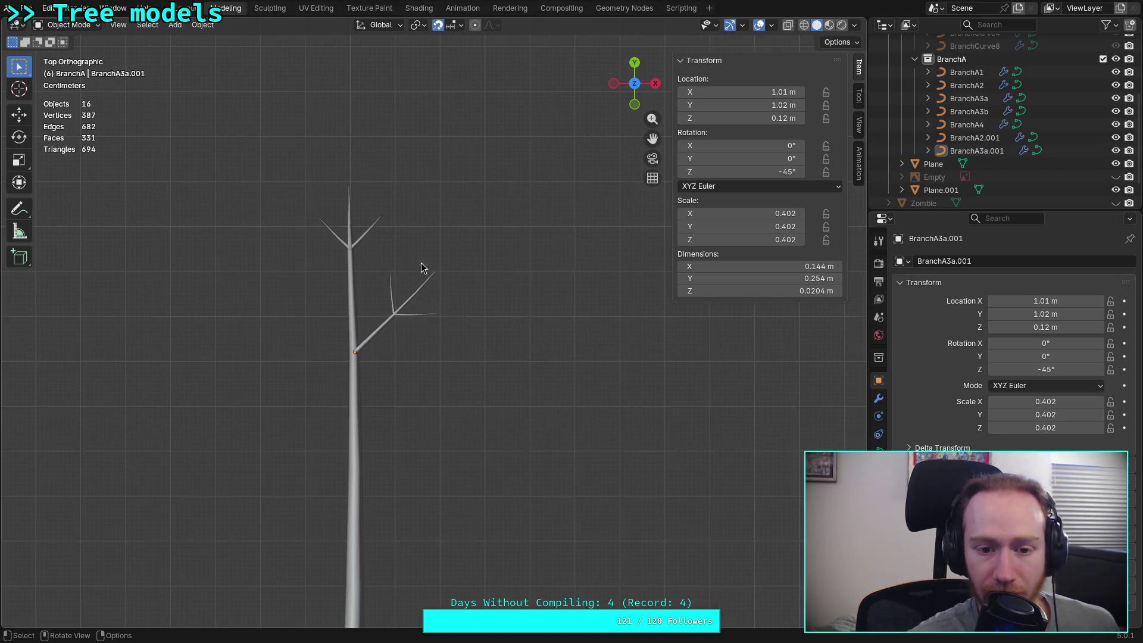
{"action": "scroll", "coordinate": [375, 358], "scroll_direction": "down", "scroll_amount": 3}
{"action": "scroll", "coordinate": [402, 335], "scroll_direction": "up", "scroll_amount": 3}
{"action": "left_click", "coordinate": [402, 338]}
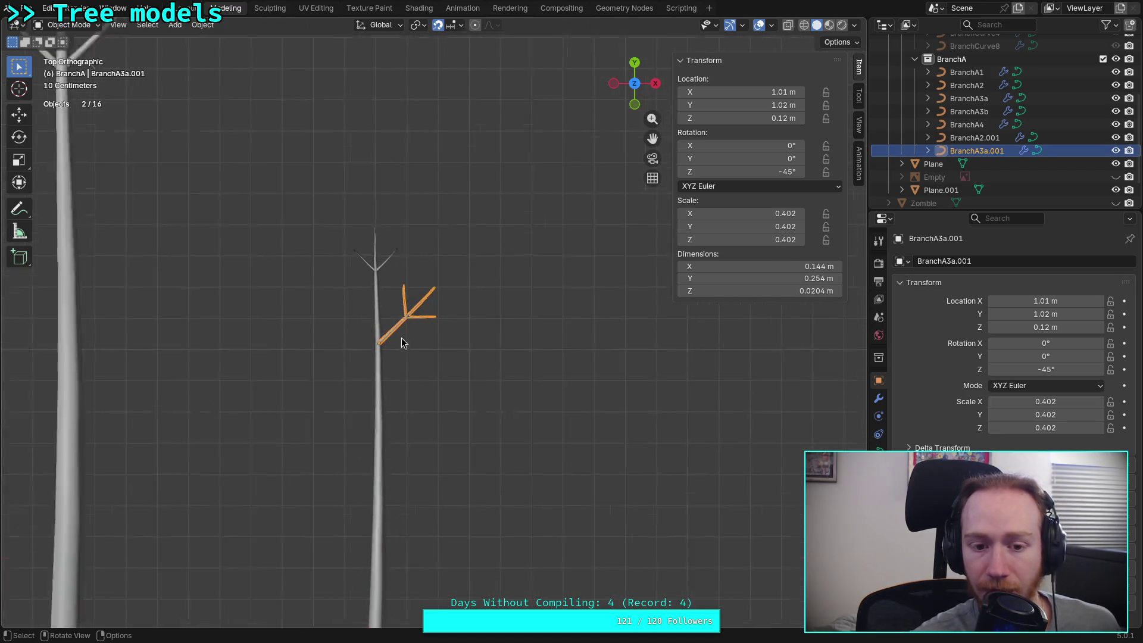
{"action": "key", "text": "shift+d"}
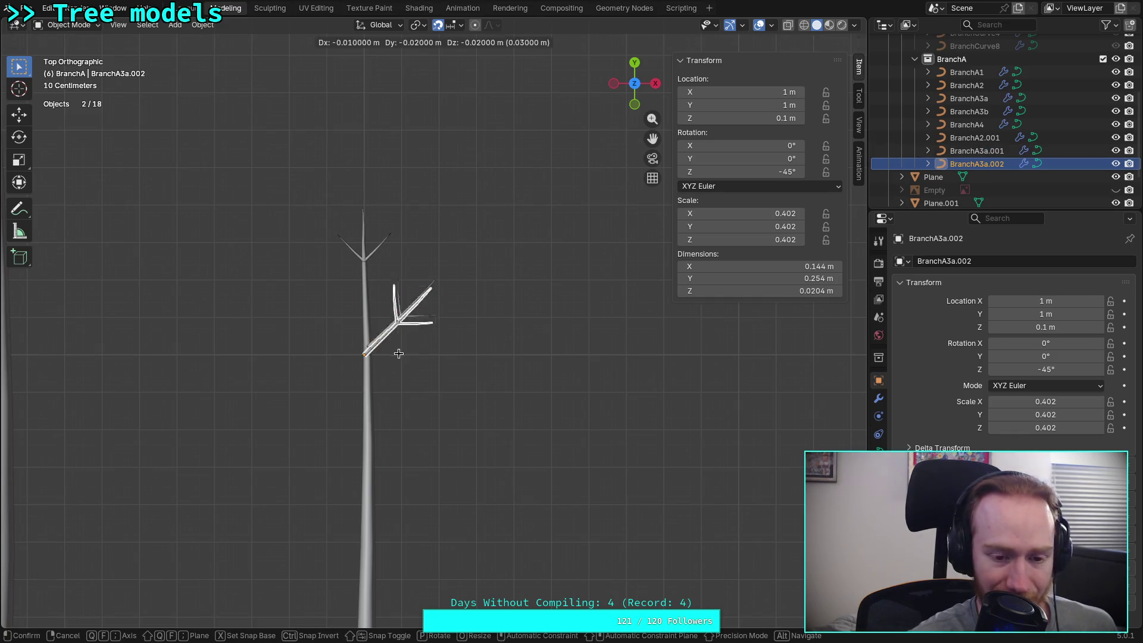
Place BranchA3a.002 lower at Y 0.6 m and scale it to about 0.852
{"action": "left_click", "coordinate": [405, 508]}
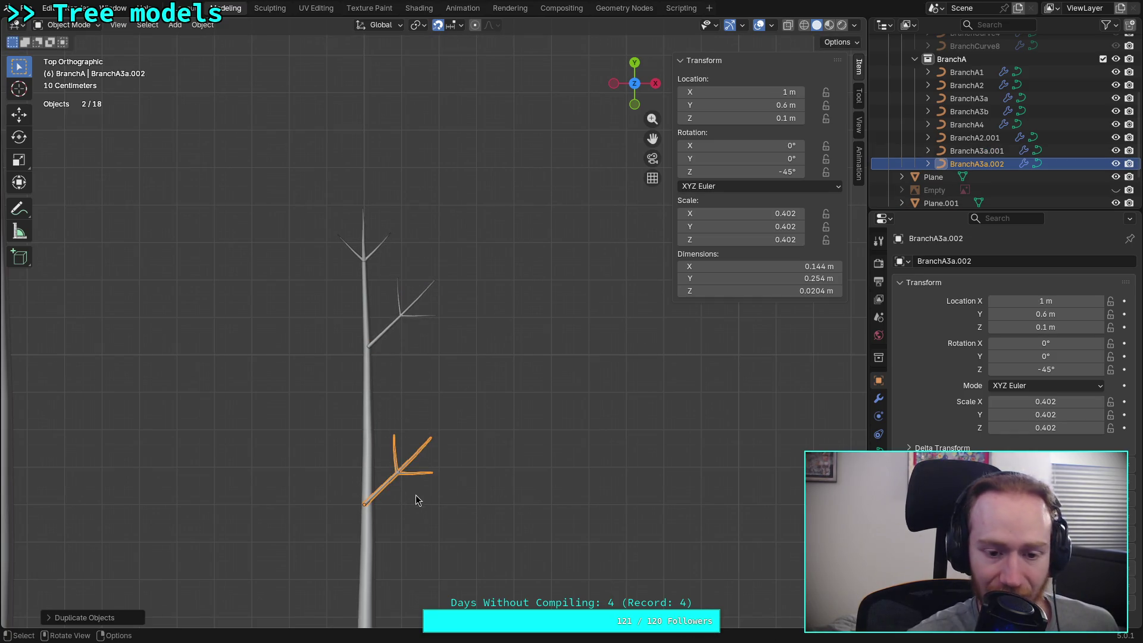
{"action": "key", "text": "s"}
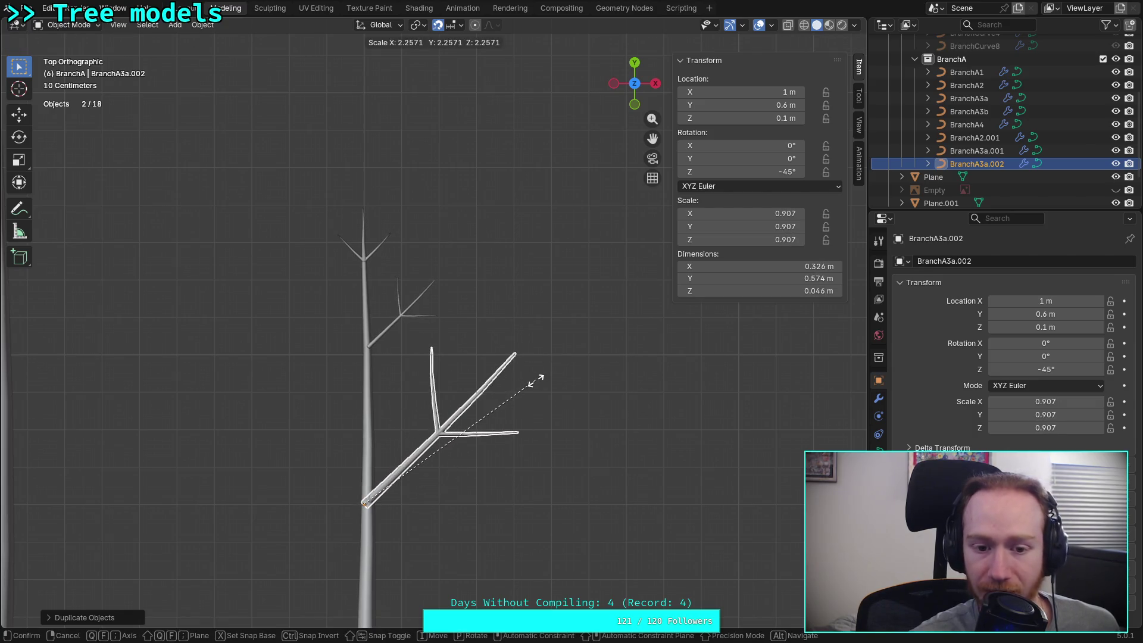
{"action": "left_click", "coordinate": [539, 380]}
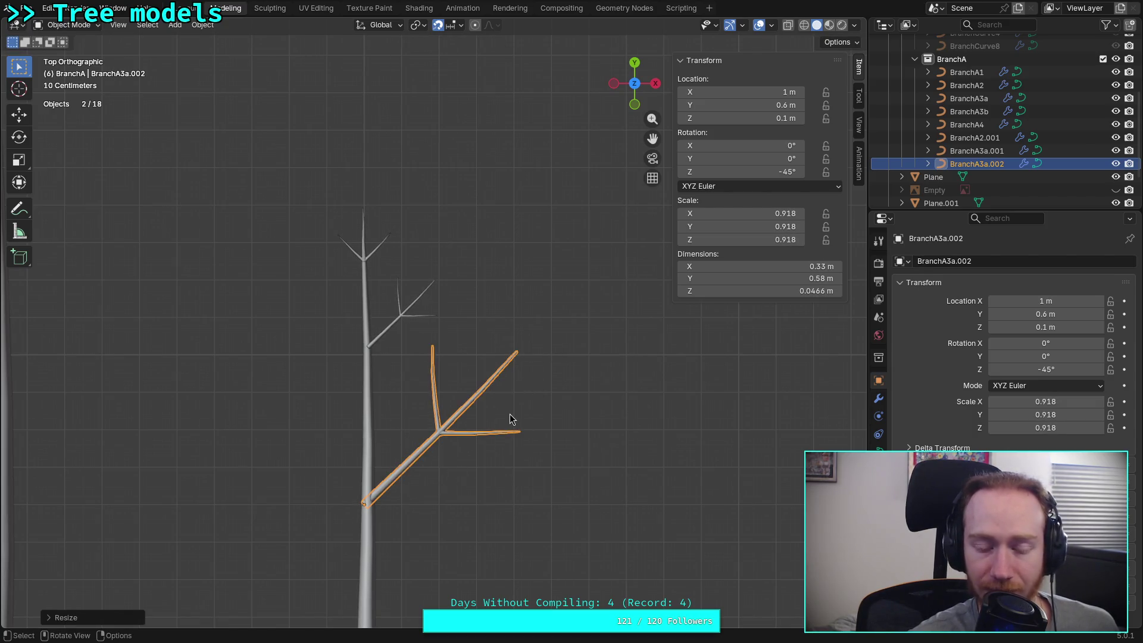
{"action": "key", "text": "s"}
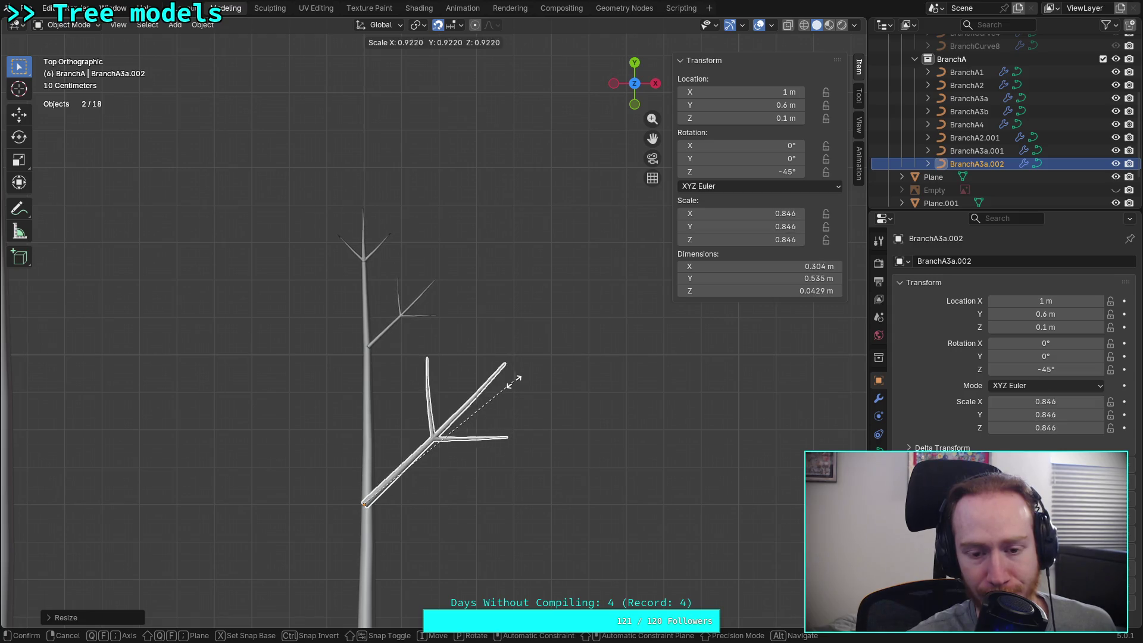
{"action": "left_click", "coordinate": [500, 387]}
{"action": "scroll", "coordinate": [596, 357], "scroll_direction": "down", "scroll_amount": 3}
{"action": "left_click", "coordinate": [596, 357]}
{"action": "scroll", "coordinate": [595, 357], "scroll_direction": "down", "scroll_amount": 2}
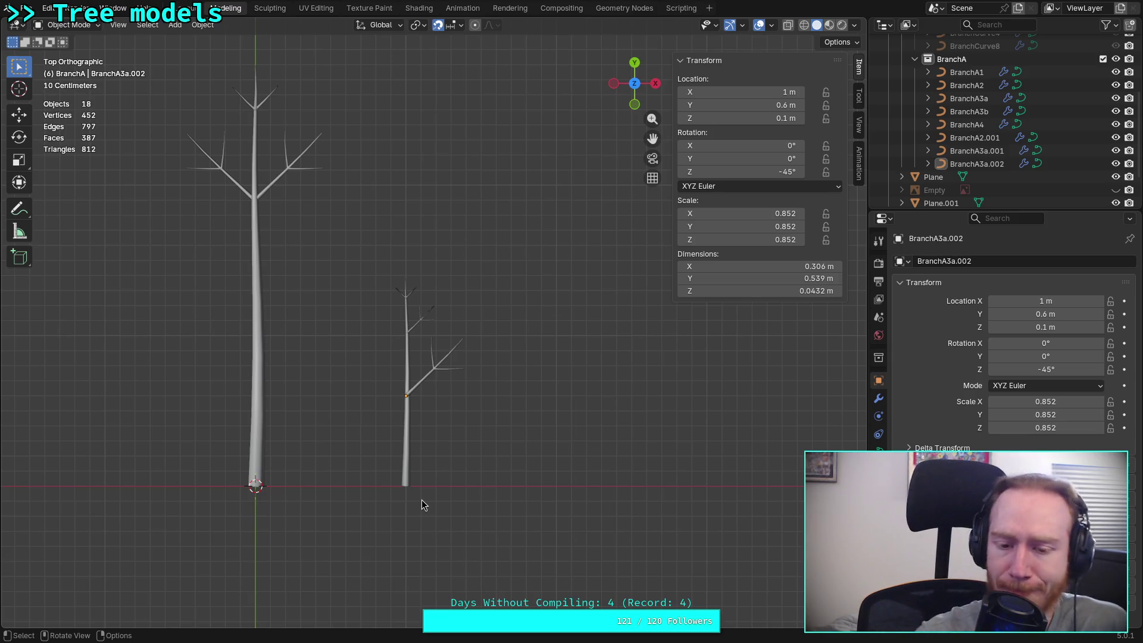
Browse the Add Modifier list, then add a Copy Location object constraint
{"action": "left_click", "coordinate": [877, 397]}
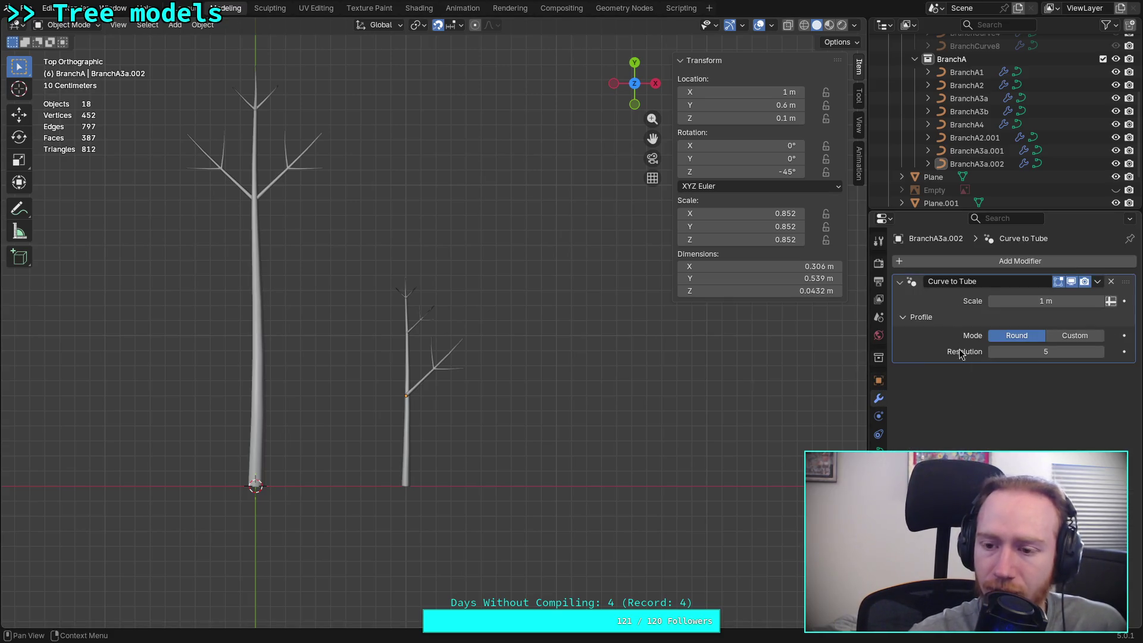
{"action": "left_click", "coordinate": [1005, 264]}
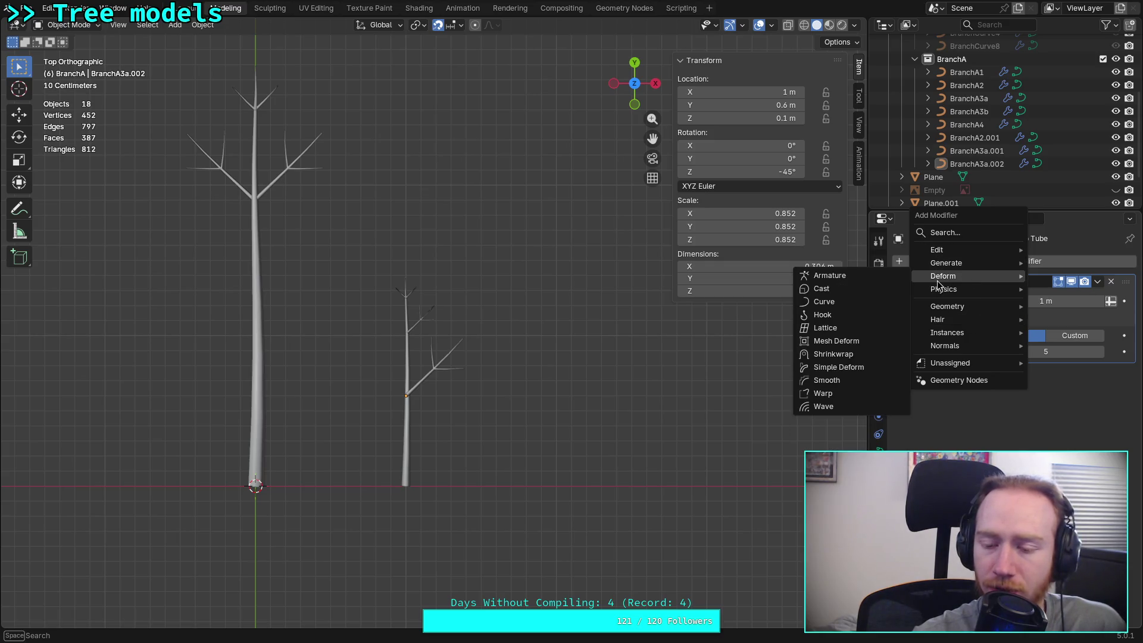
{"action": "mouse_move", "coordinate": [938, 250]}
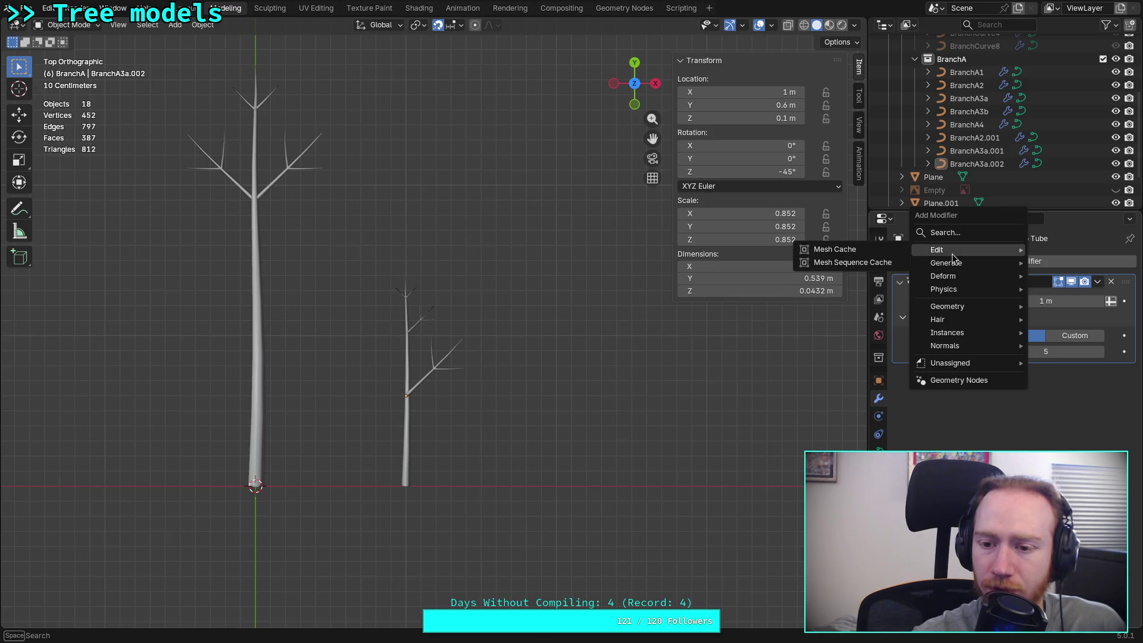
{"action": "key", "text": "Escape"}
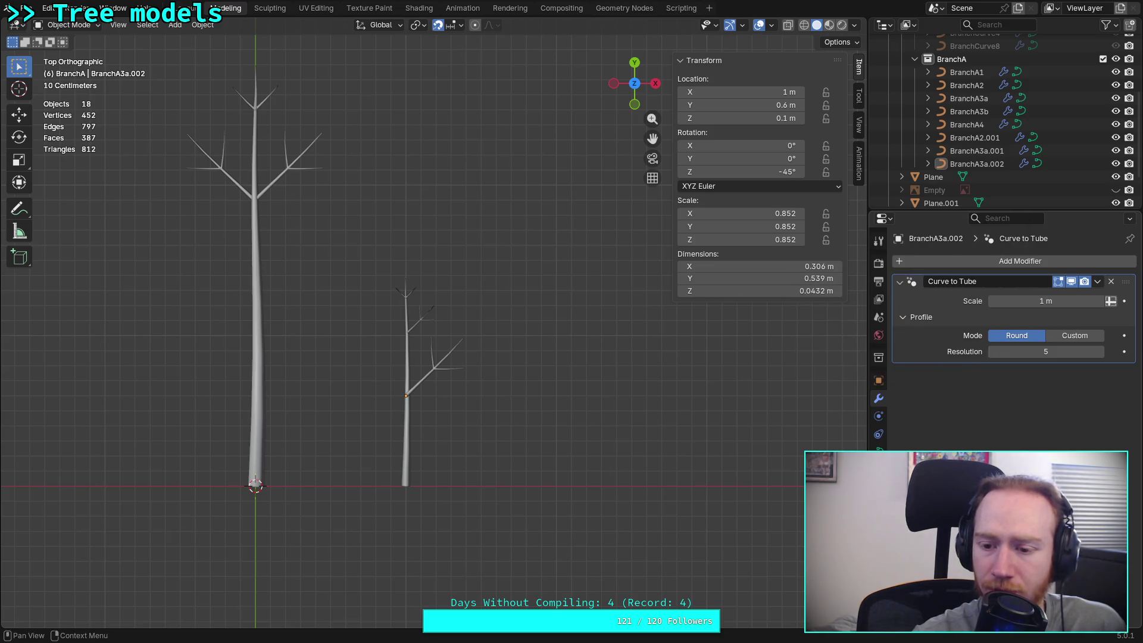
{"action": "left_click", "coordinate": [879, 435]}
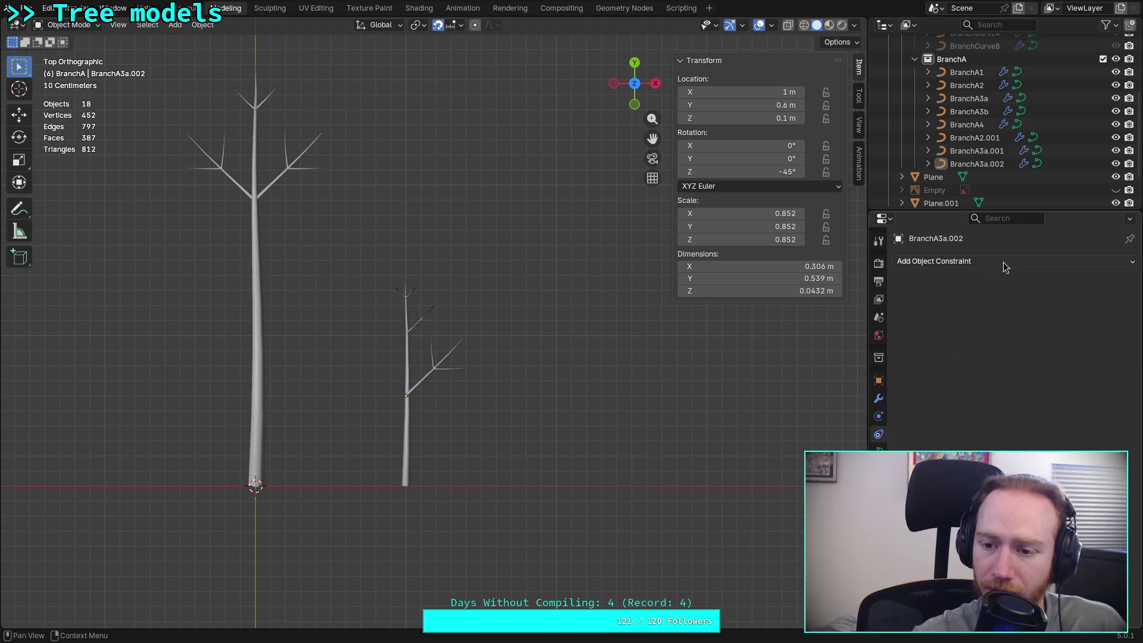
{"action": "left_click", "coordinate": [1003, 261]}
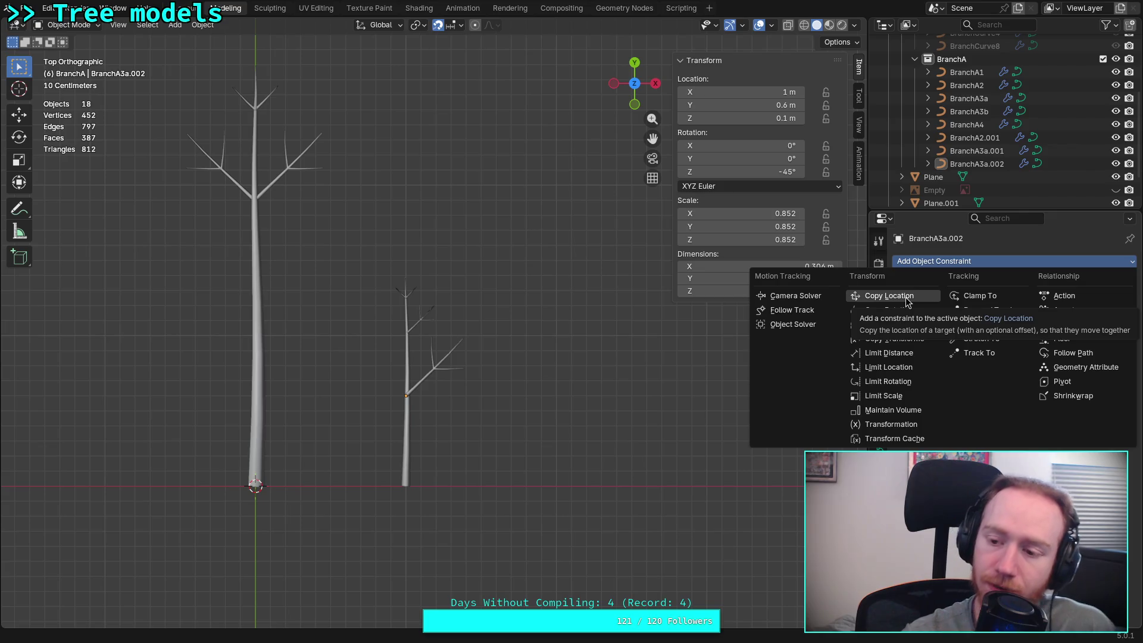
{"action": "left_click", "coordinate": [905, 300]}
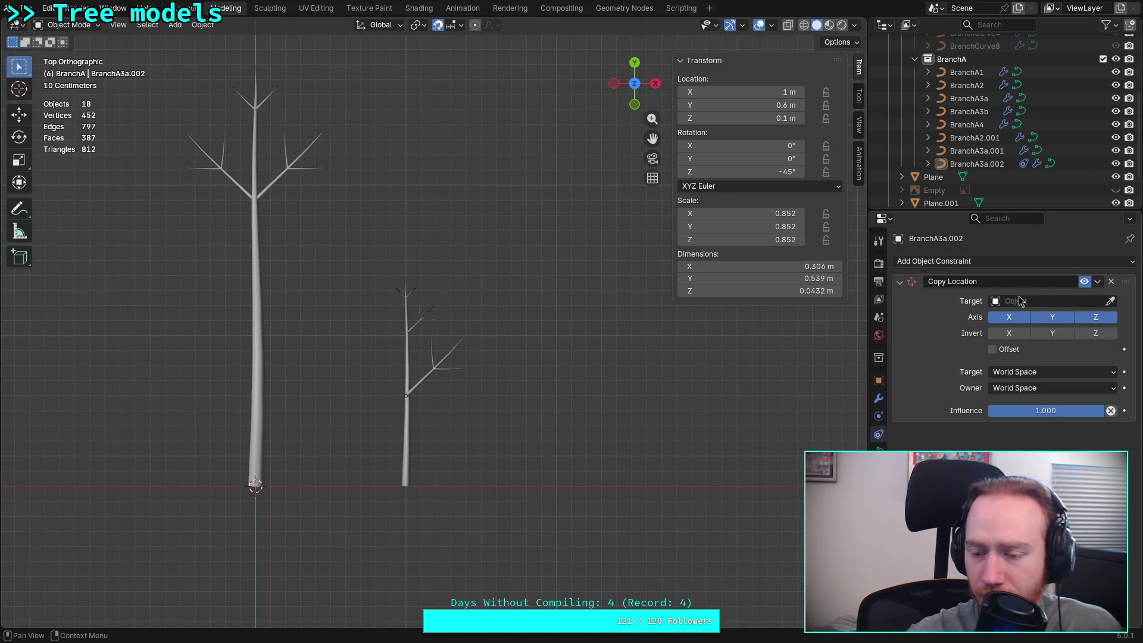
Eyedrop BranchA4 as the Copy Location target and reopen the constraint list
{"action": "left_click", "coordinate": [1110, 301]}
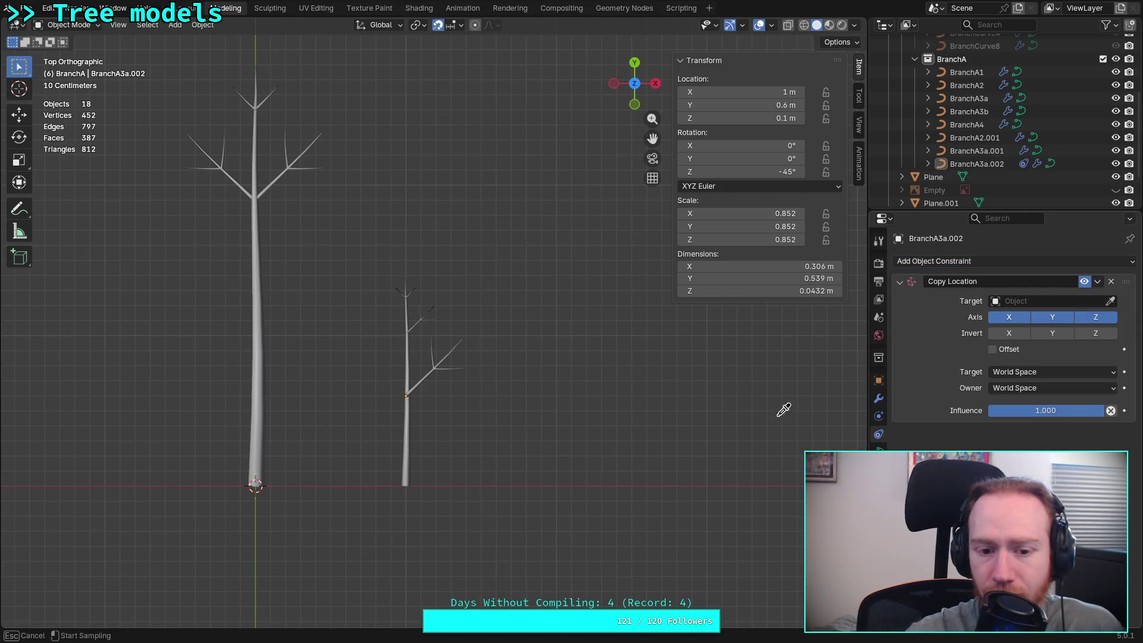
{"action": "left_click", "coordinate": [415, 421]}
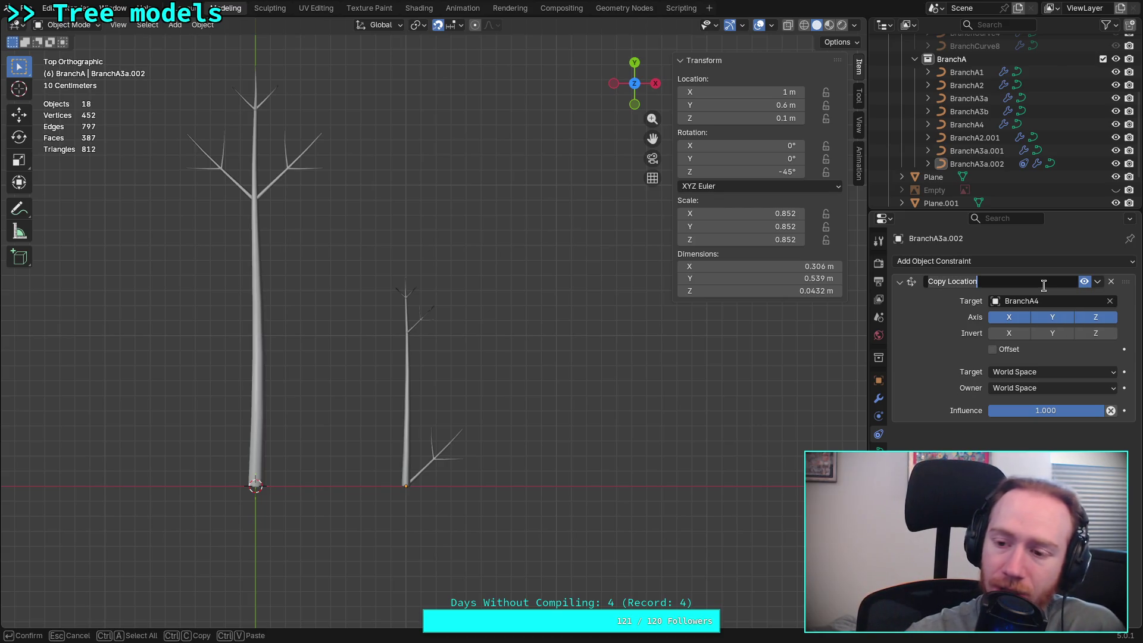
{"action": "left_click", "coordinate": [1097, 282]}
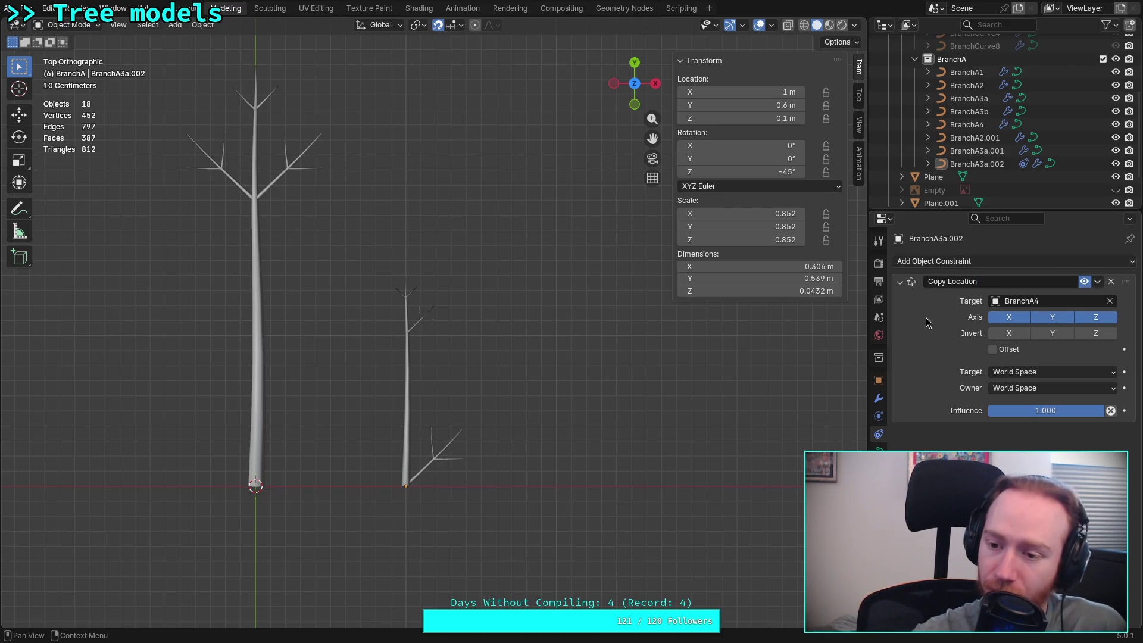
{"action": "double_click", "coordinate": [900, 283]}
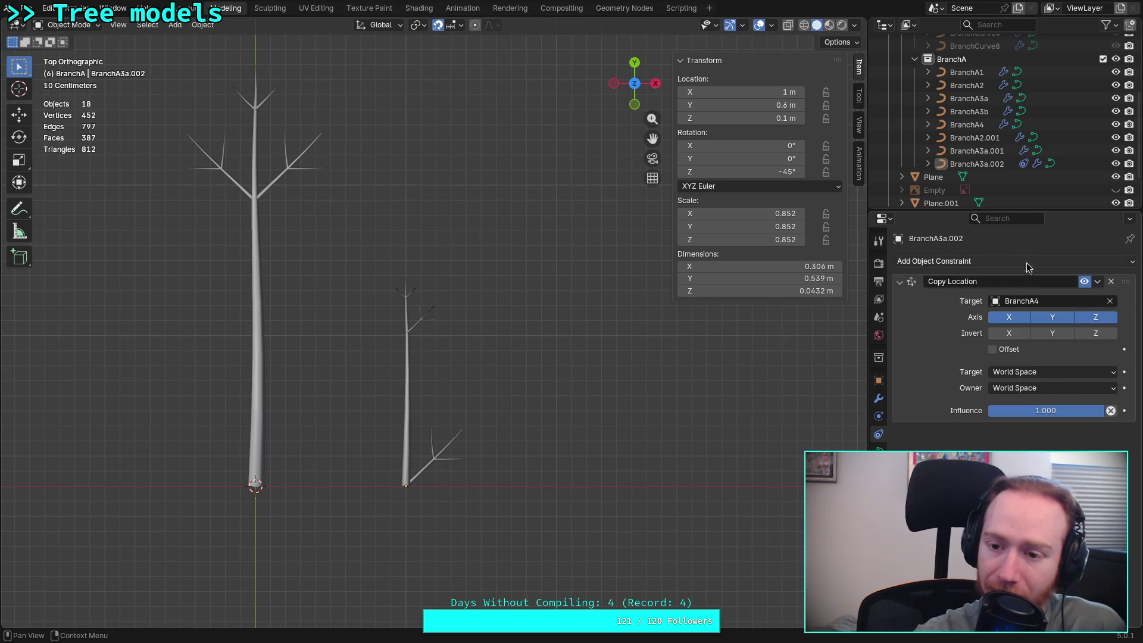
{"action": "left_click", "coordinate": [1034, 262]}
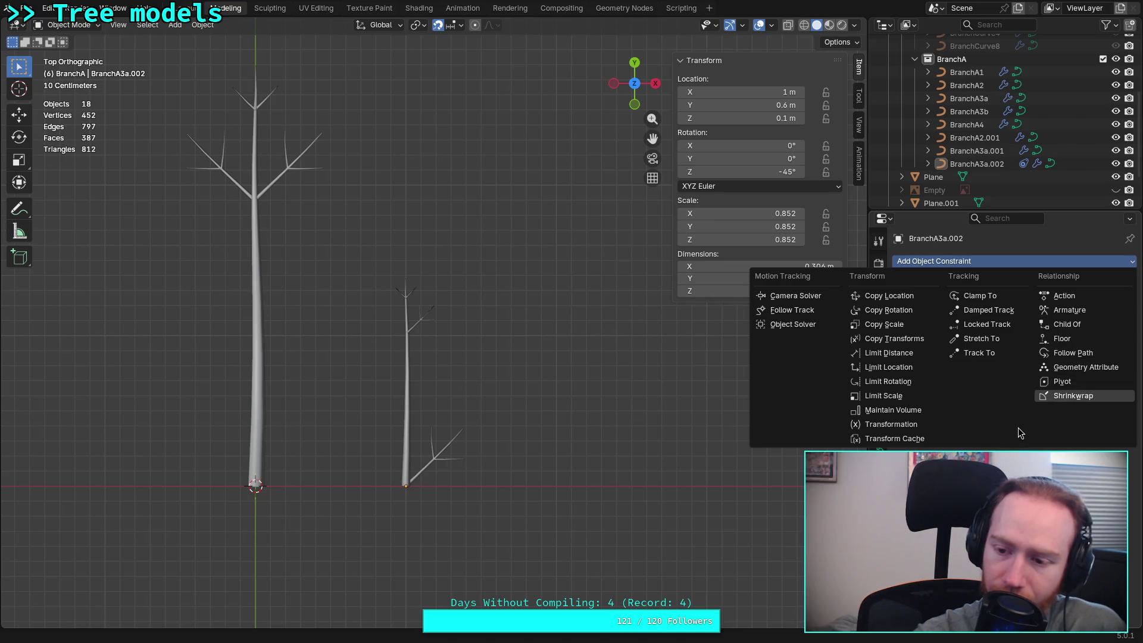
Add a Geometry Attribute constraint sourcing BranchA4, Spline domain, Vector data, Replace mix mode
{"action": "left_click", "coordinate": [1074, 370]}
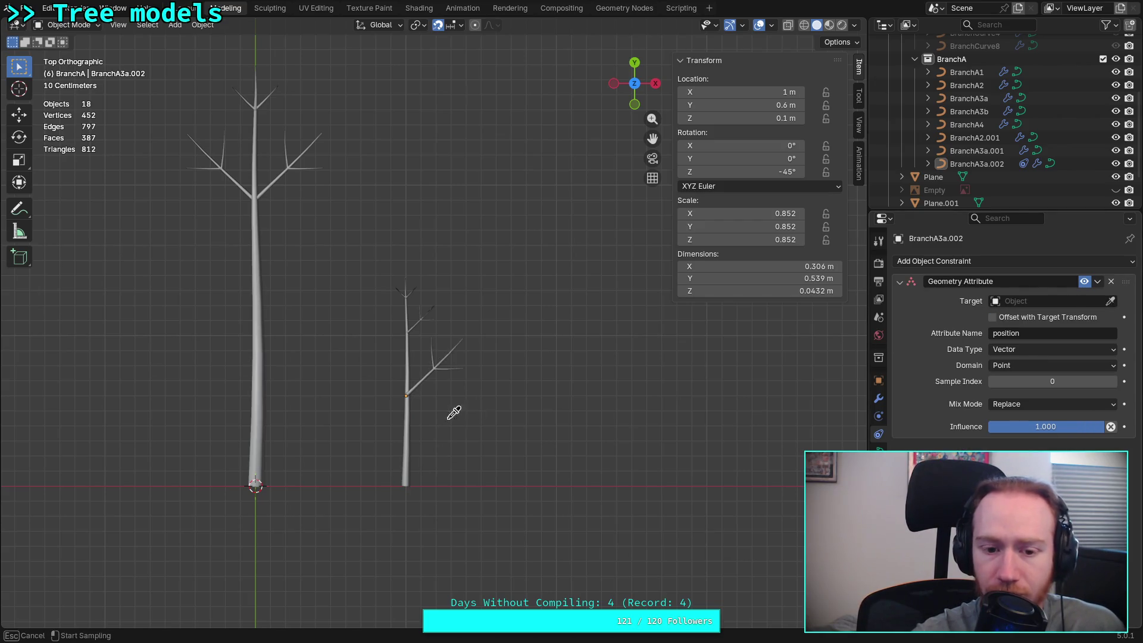
{"action": "left_click", "coordinate": [411, 420]}
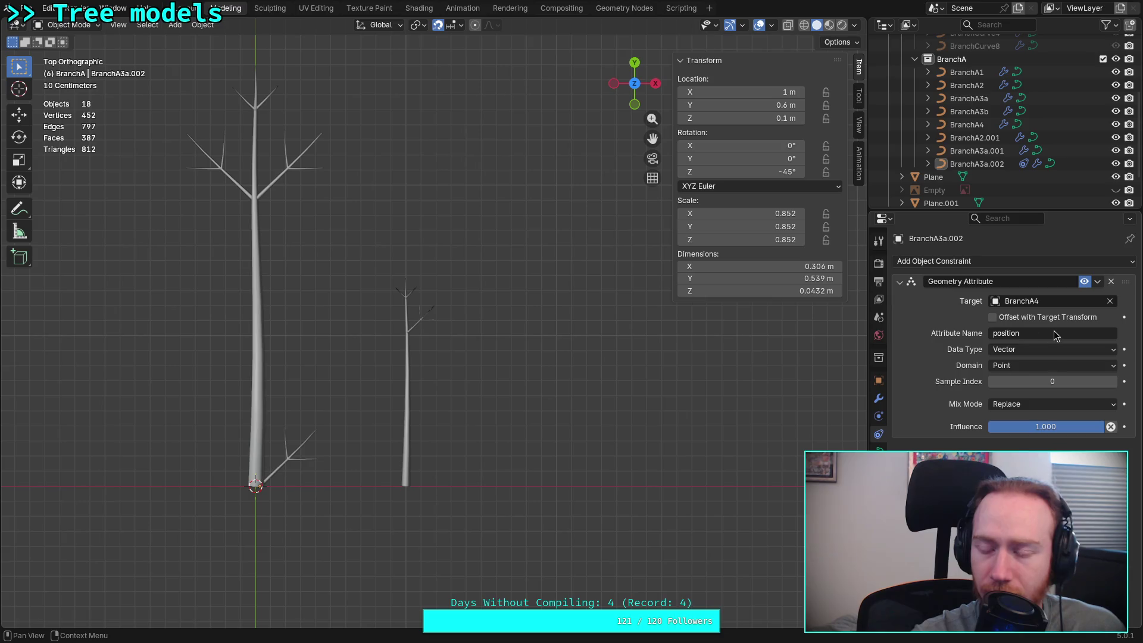
{"action": "left_click", "coordinate": [1055, 366]}
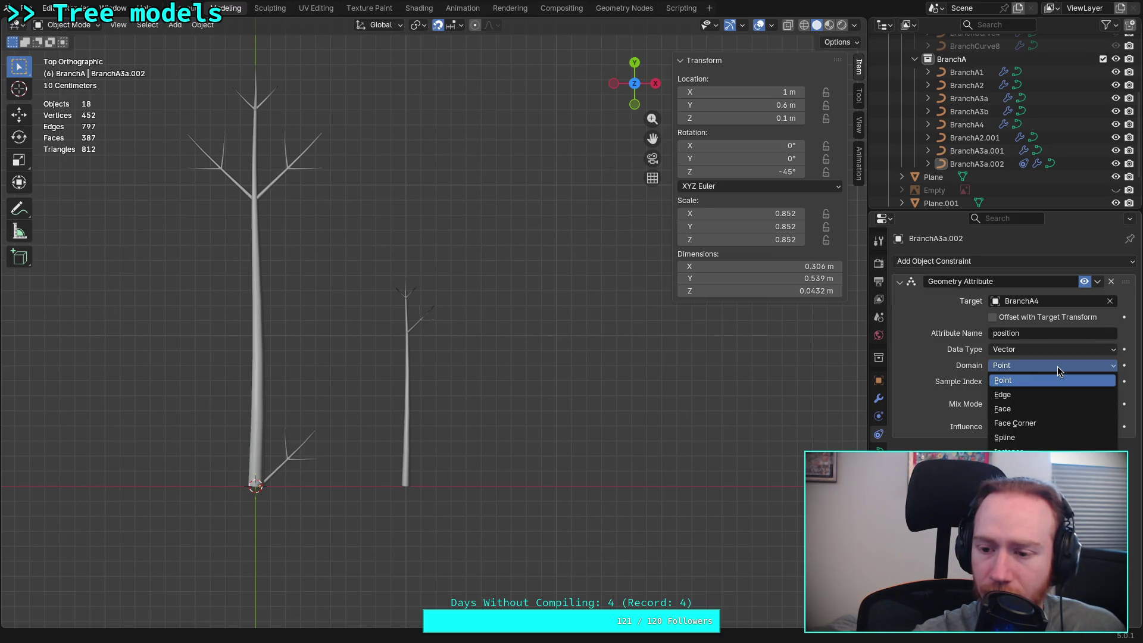
{"action": "left_click", "coordinate": [1026, 438]}
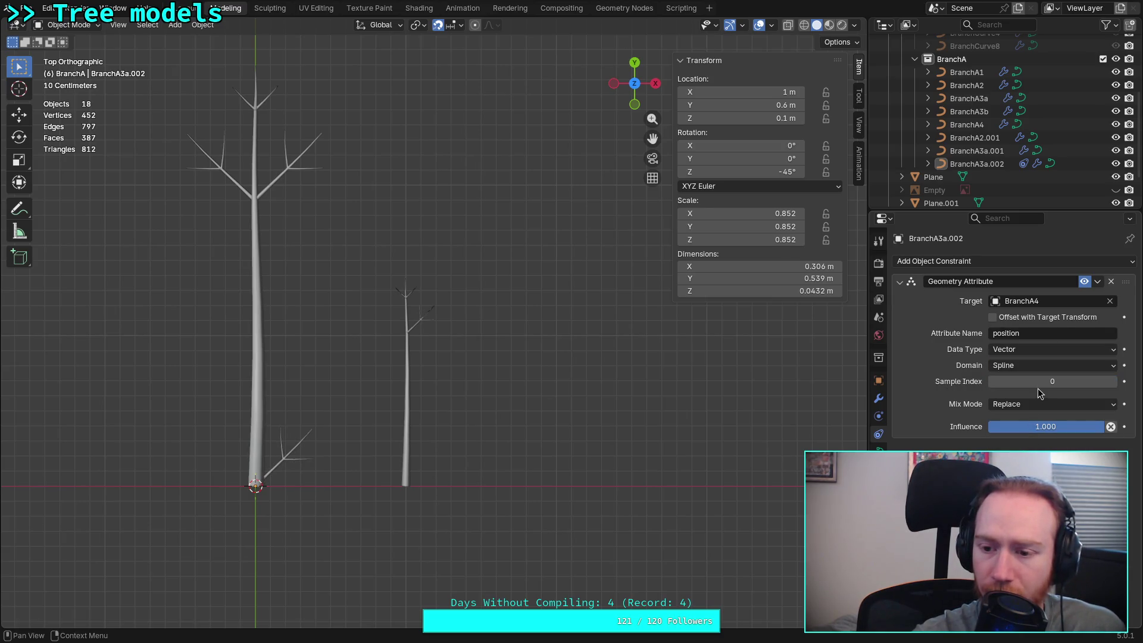
{"action": "left_click", "coordinate": [1115, 383]}
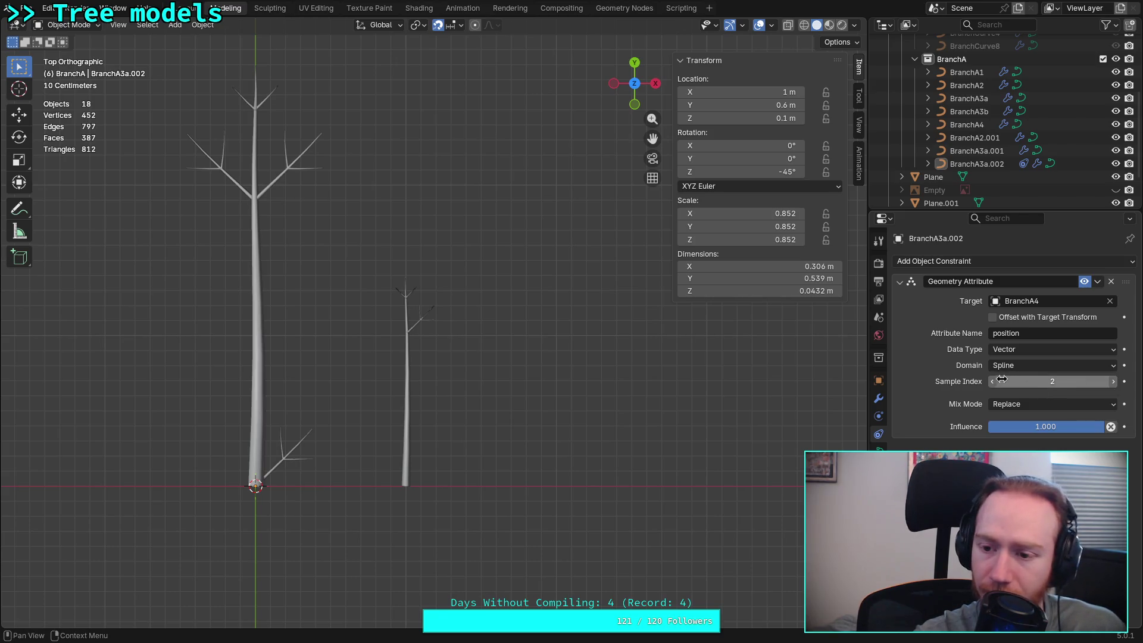
{"action": "left_click", "coordinate": [1034, 349]}
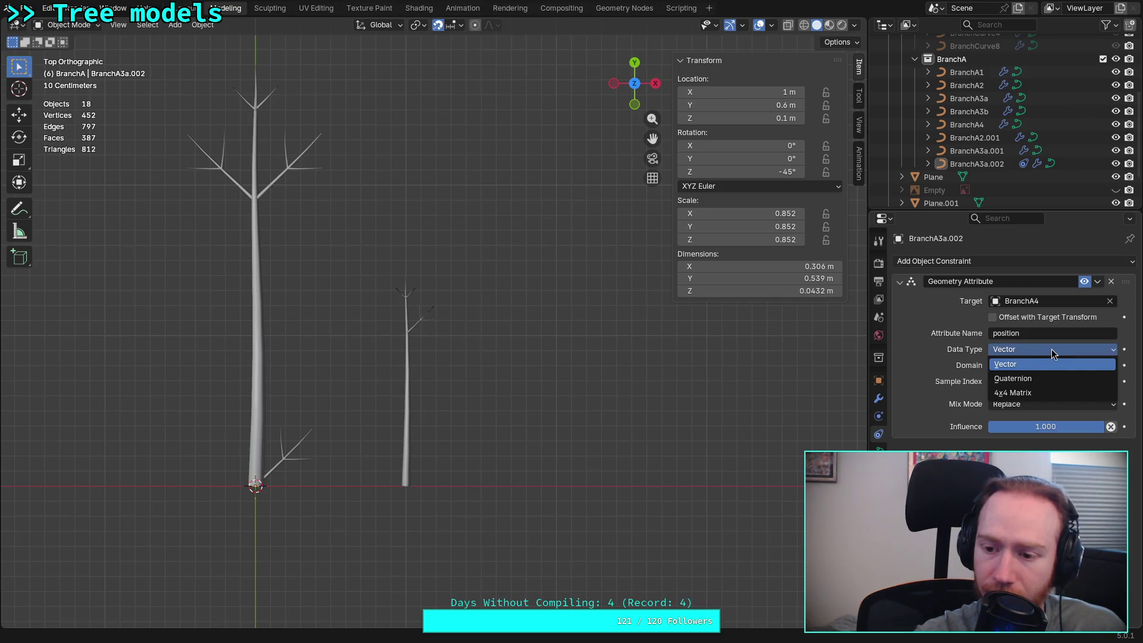
{"action": "left_click", "coordinate": [1051, 349]}
{"action": "left_click", "coordinate": [1072, 333]}
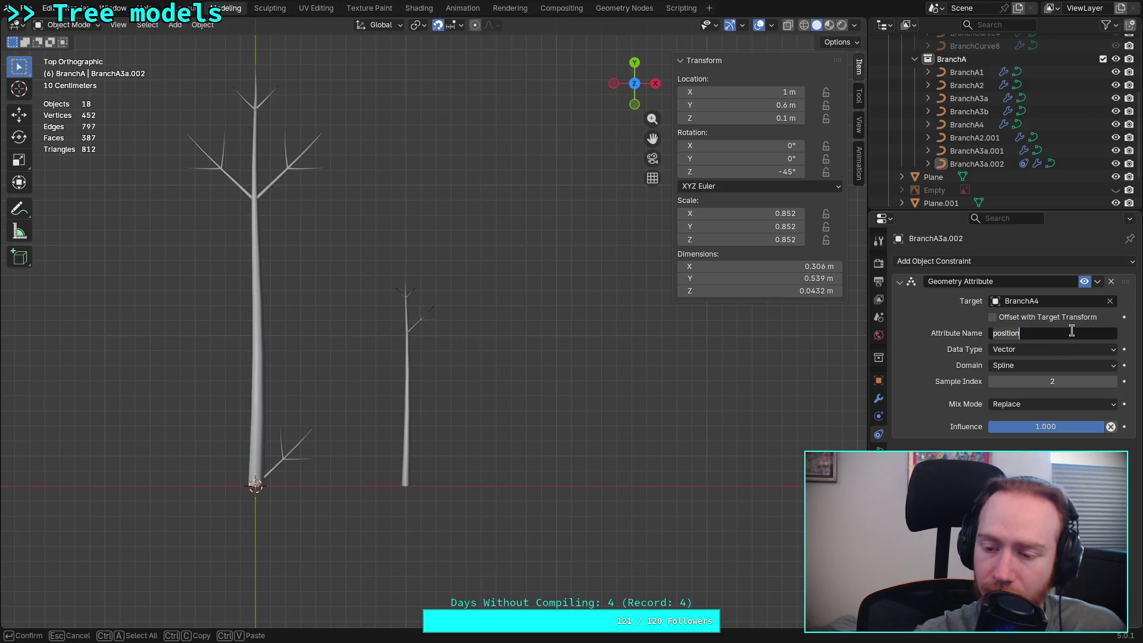
{"action": "key", "text": "Return"}
{"action": "left_click", "coordinate": [1043, 407]}
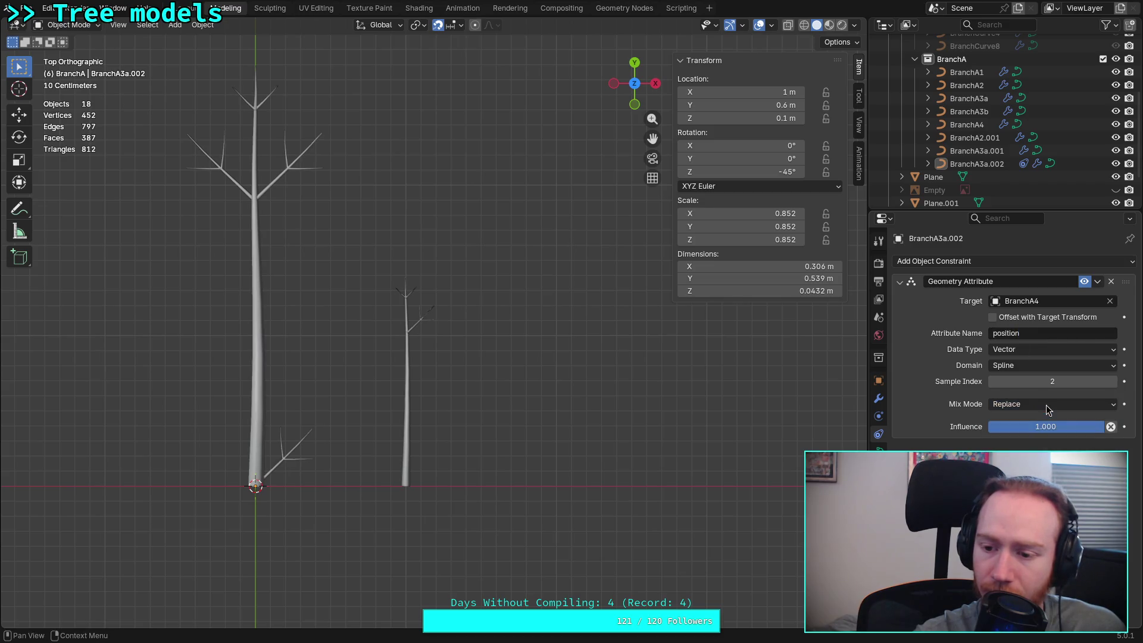
Switch the domain back to Point and step the sample index up to slide the branch along the trunk
{"action": "left_click", "coordinate": [1023, 366]}
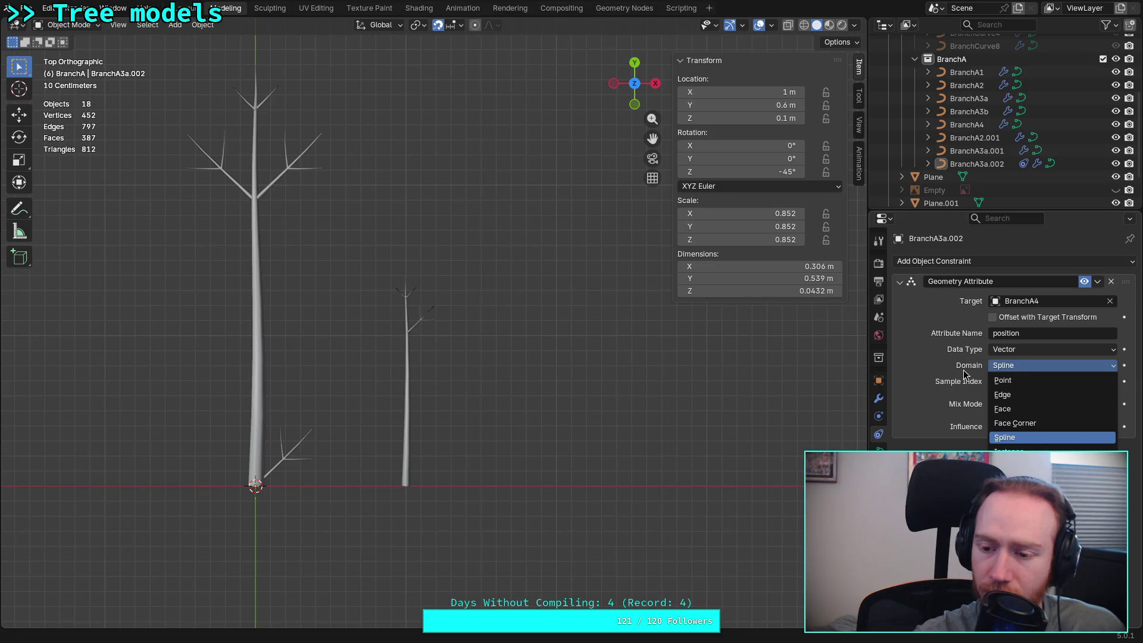
{"action": "left_click", "coordinate": [1004, 379]}
{"action": "left_click_drag", "start_coordinate": [1063, 382], "coordinate": [1092, 383]}
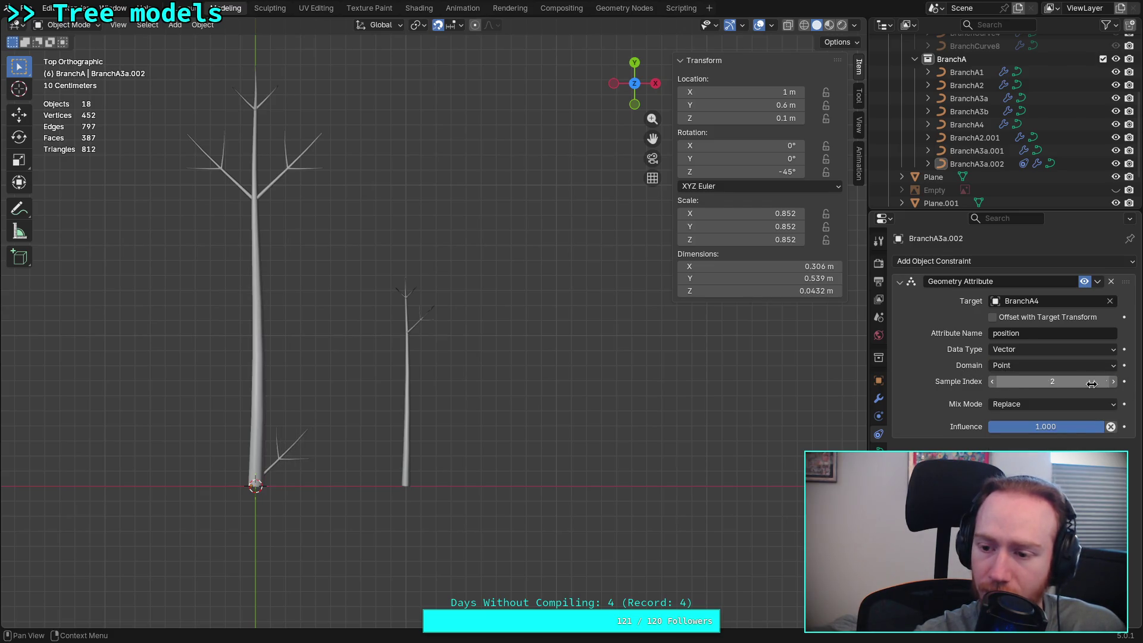
{"action": "left_click", "coordinate": [992, 382]}
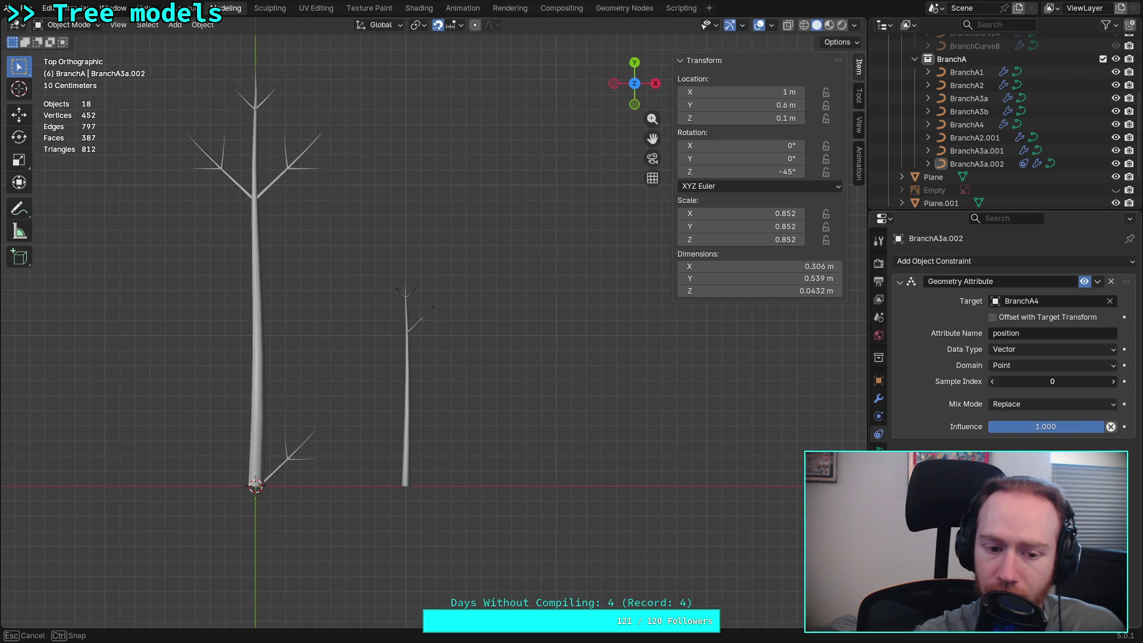
{"action": "left_click", "coordinate": [992, 382]}
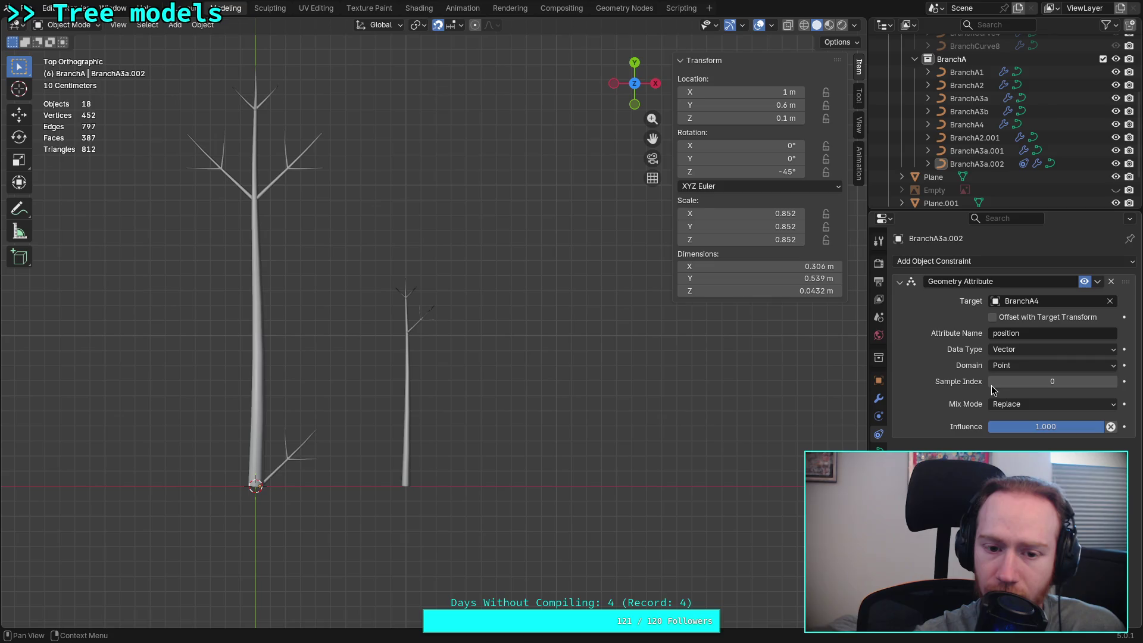
{"action": "left_click", "coordinate": [1115, 382]}
{"action": "left_click", "coordinate": [1115, 382]}
{"action": "left_click", "coordinate": [1114, 383]}
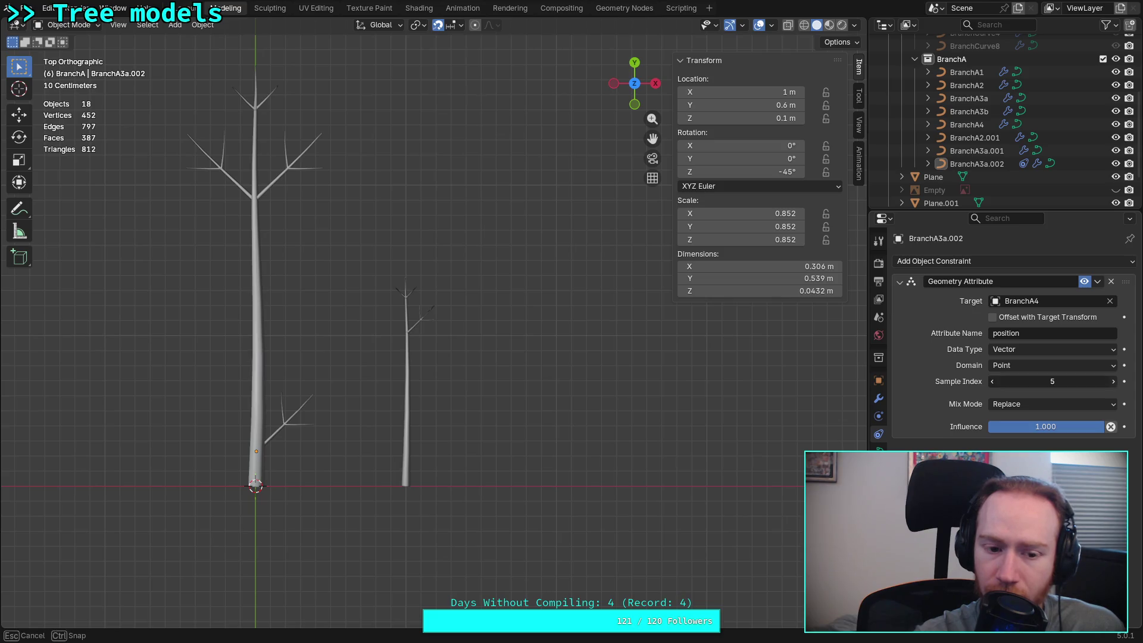
{"action": "left_click", "coordinate": [1115, 382]}
{"action": "left_click_drag", "start_coordinate": [1115, 386], "coordinate": [1134, 385]}
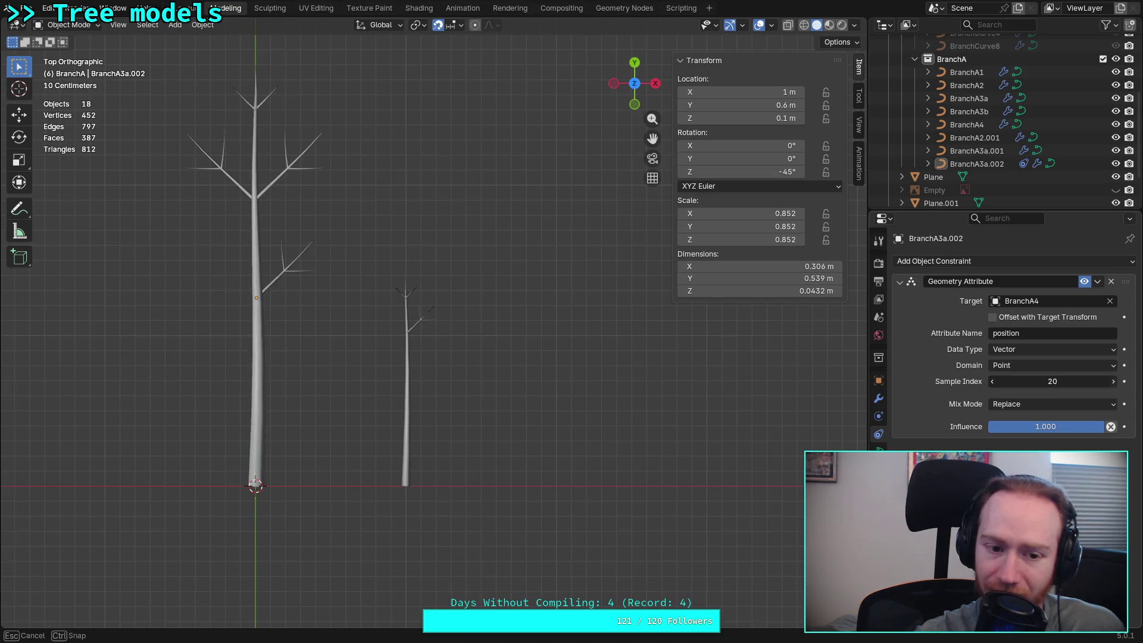
Lower the sample index to 1 at the trunk's base and enable Offset with Target Transform
{"action": "left_click_drag", "start_coordinate": [1052, 381], "coordinate": [1006, 376]}
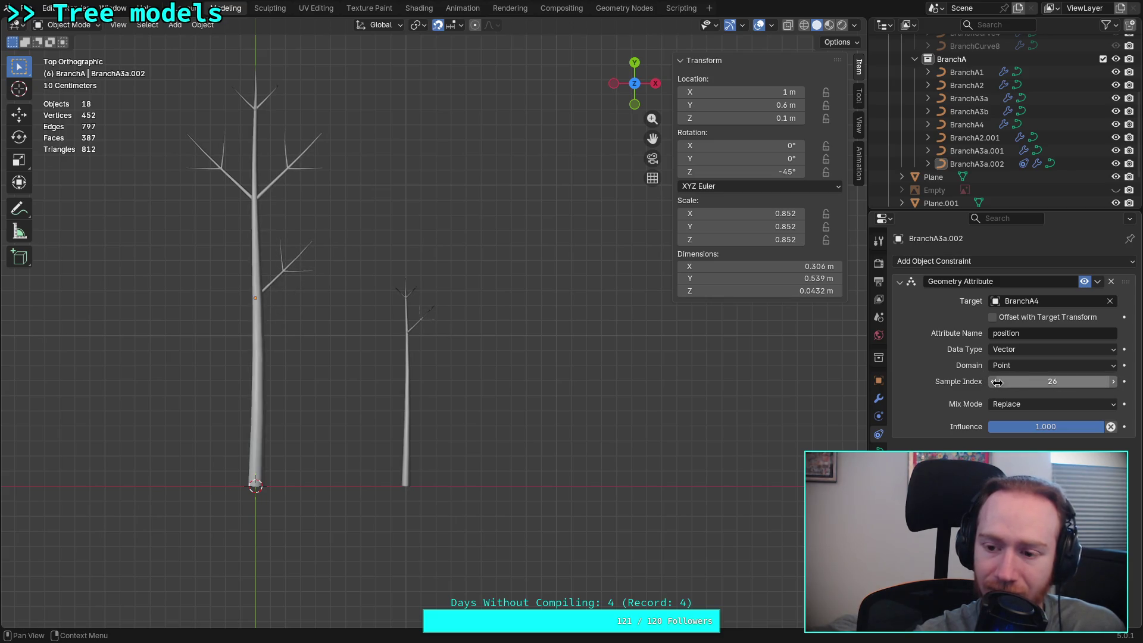
{"action": "left_click", "coordinate": [993, 383]}
{"action": "left_click", "coordinate": [993, 383]}
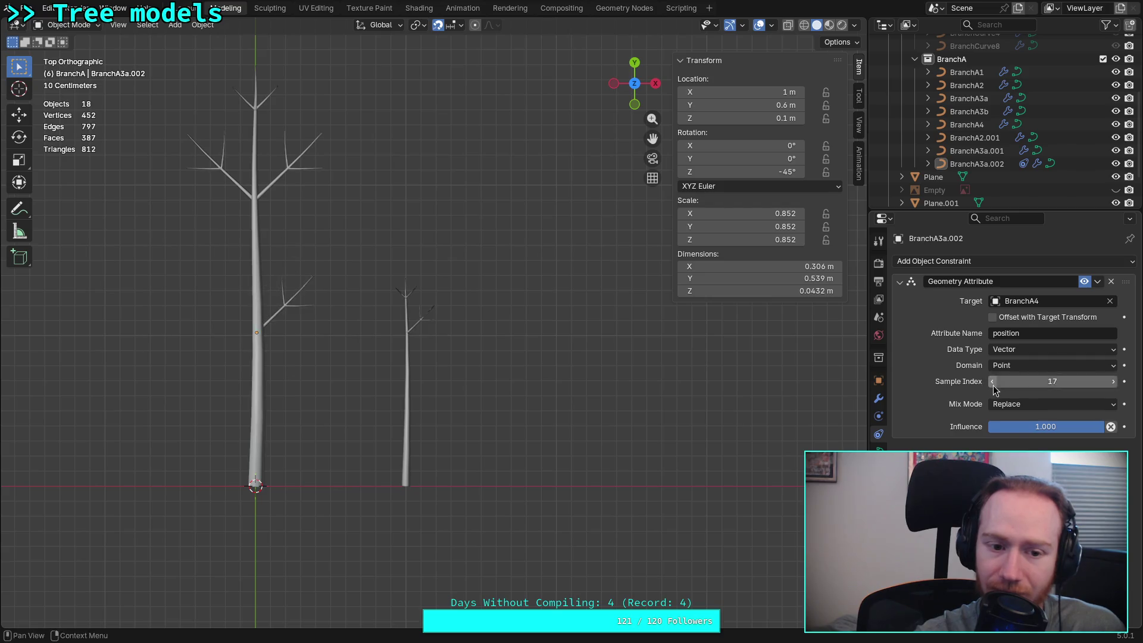
{"action": "left_click", "coordinate": [993, 381]}
{"action": "left_click", "coordinate": [993, 381]}
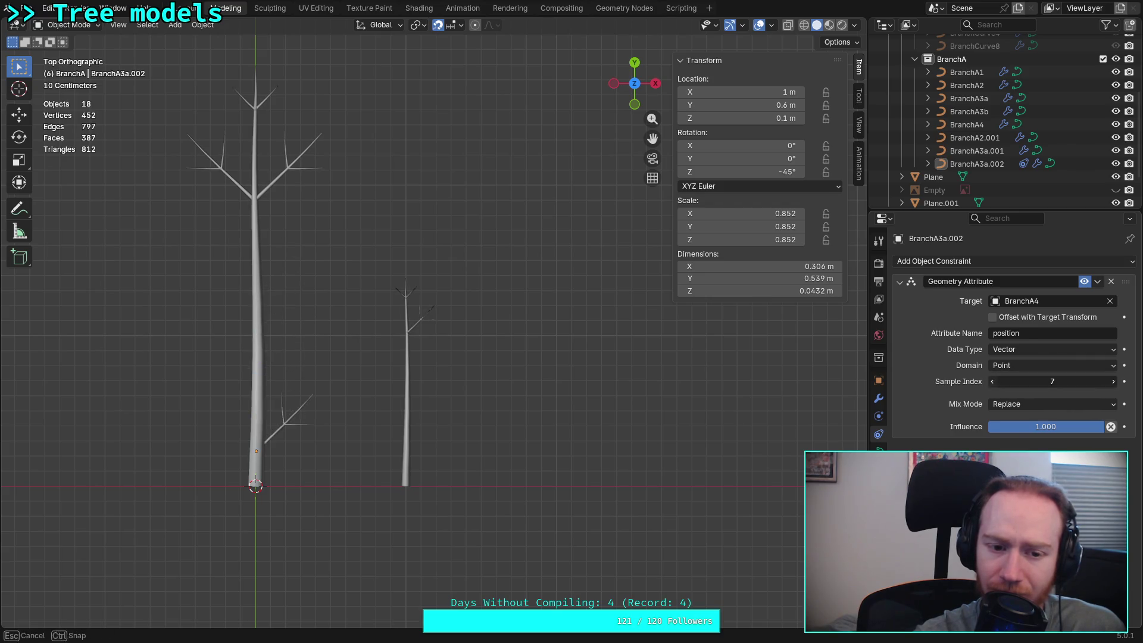
{"action": "left_click", "coordinate": [993, 386]}
{"action": "left_click", "coordinate": [993, 386]}
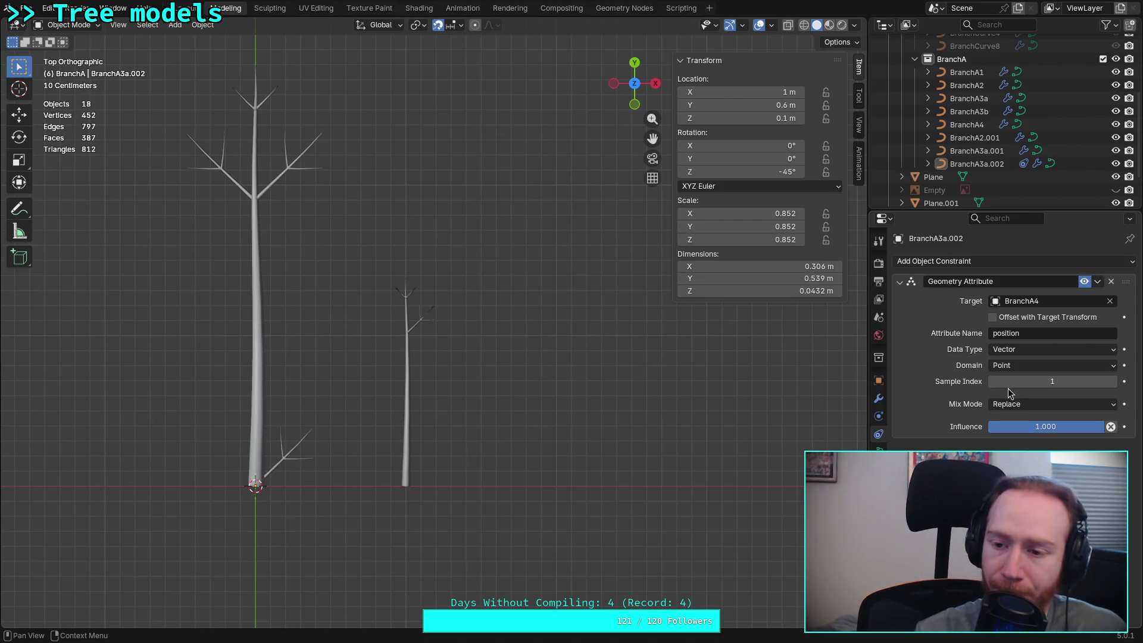
{"action": "left_click", "coordinate": [992, 318]}
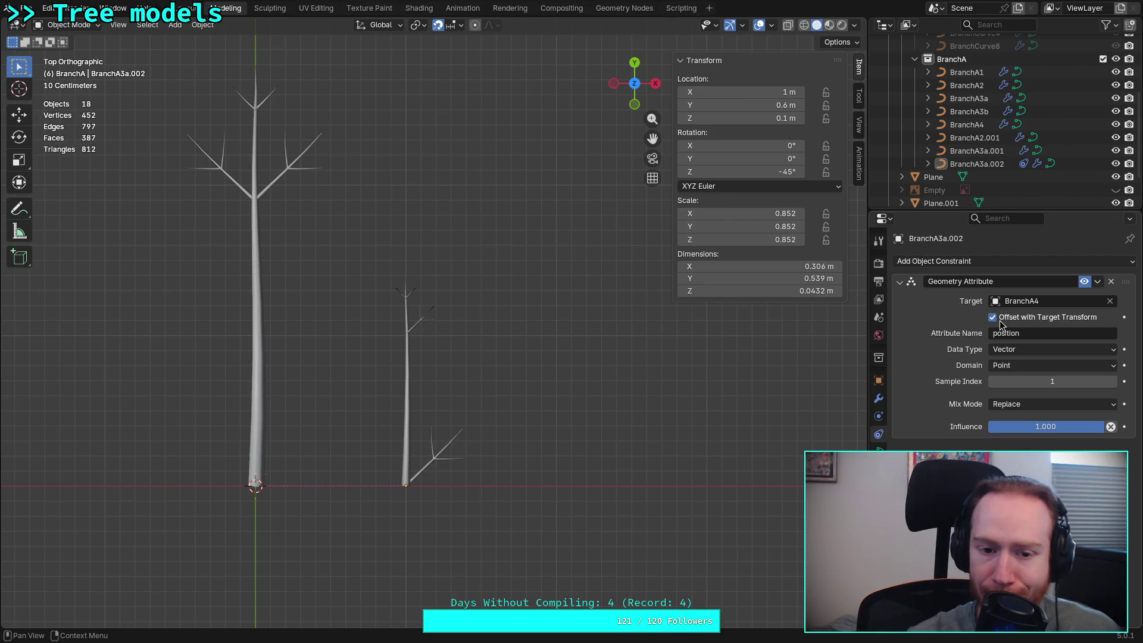
Step the sample index up and down to move the branch along the trunk points
{"action": "left_click", "coordinate": [996, 384]}
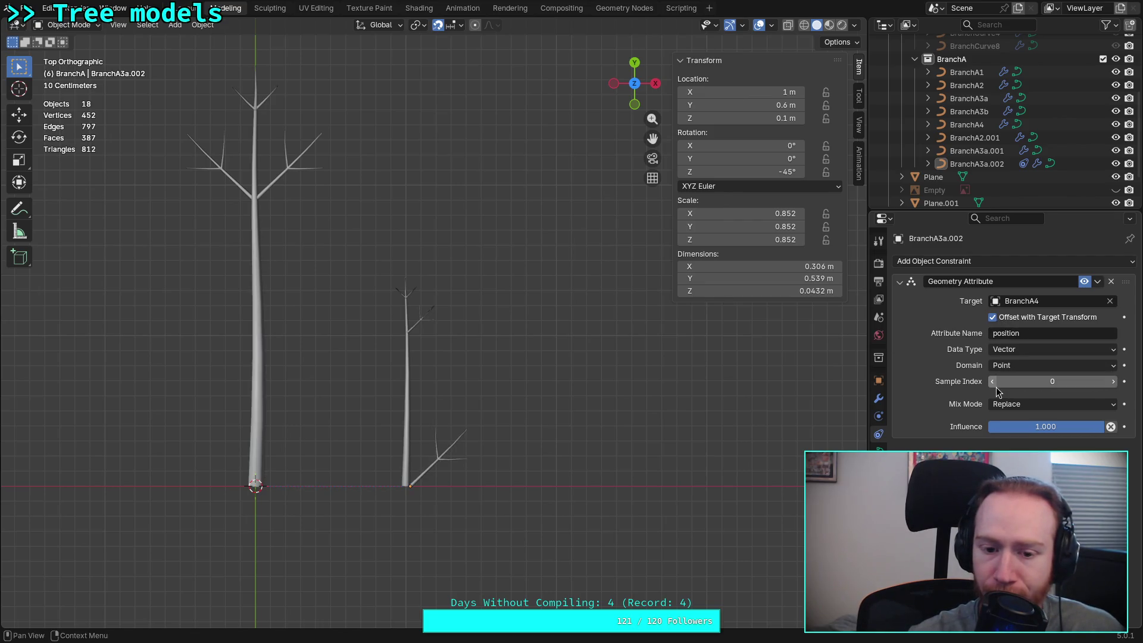
{"action": "left_click", "coordinate": [1114, 382]}
{"action": "left_click", "coordinate": [1114, 382]}
{"action": "left_click", "coordinate": [1113, 382]}
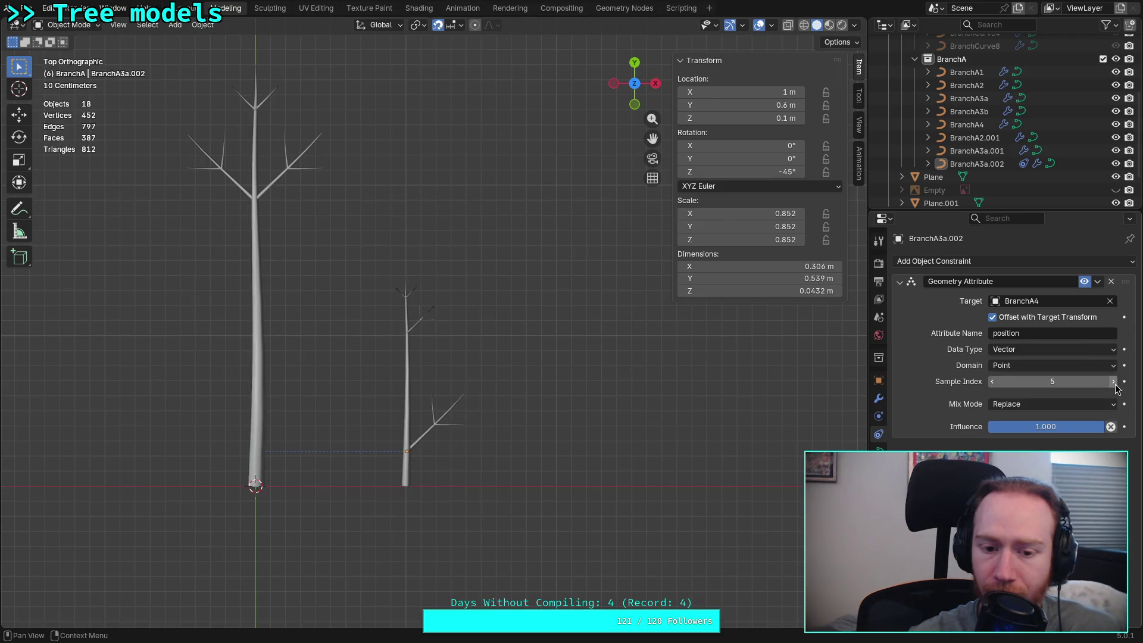
{"action": "left_click", "coordinate": [1114, 383]}
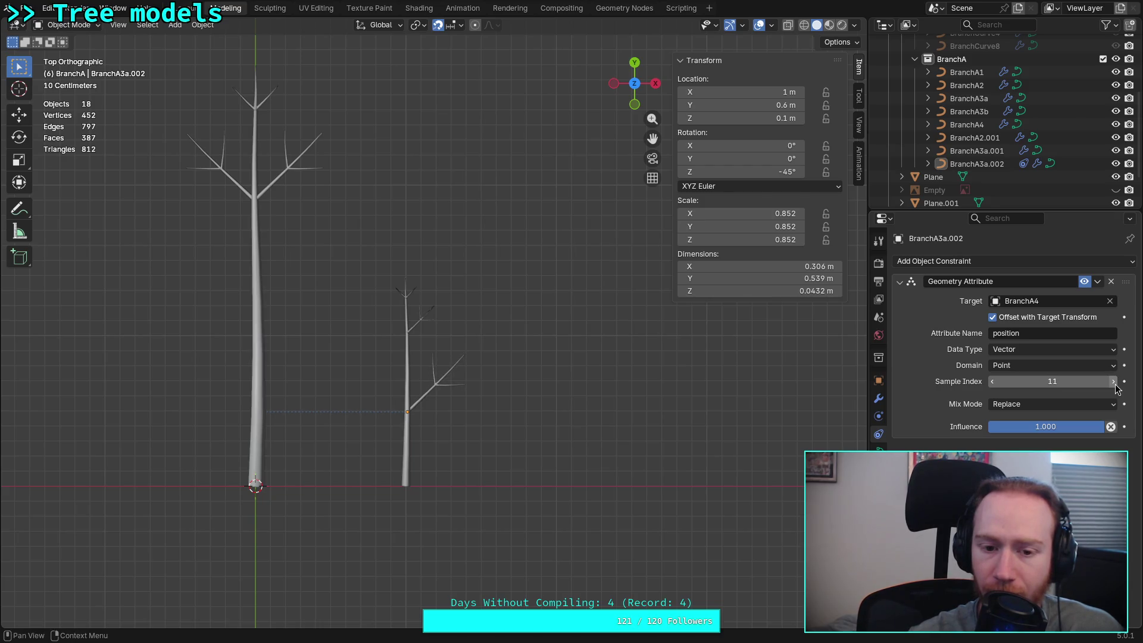
{"action": "left_click", "coordinate": [1113, 382]}
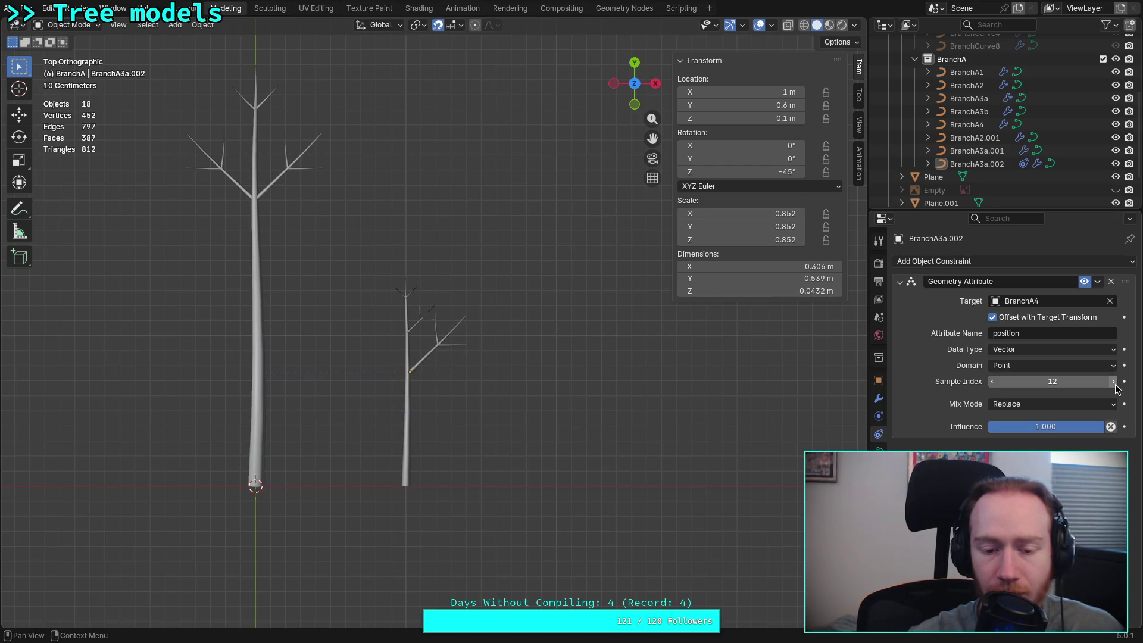
{"action": "left_click", "coordinate": [994, 383]}
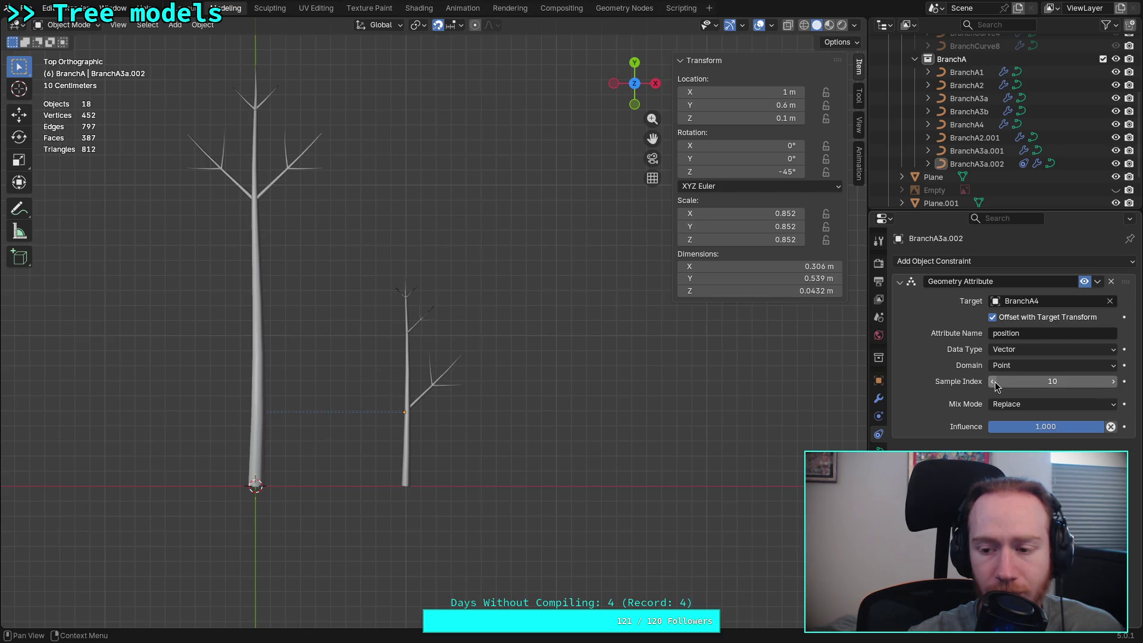
Try the Spline domain at index 0, then return the domain to Point
{"action": "left_click", "coordinate": [1004, 366]}
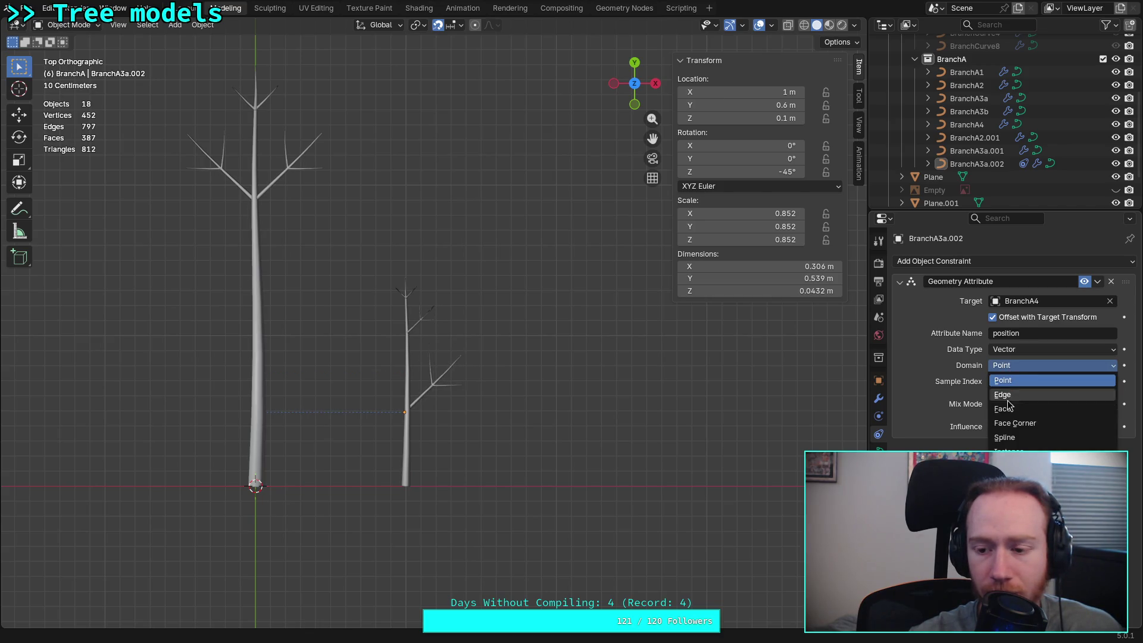
{"action": "left_click", "coordinate": [1010, 438]}
{"action": "left_click", "coordinate": [992, 382]}
{"action": "left_click", "coordinate": [991, 383]}
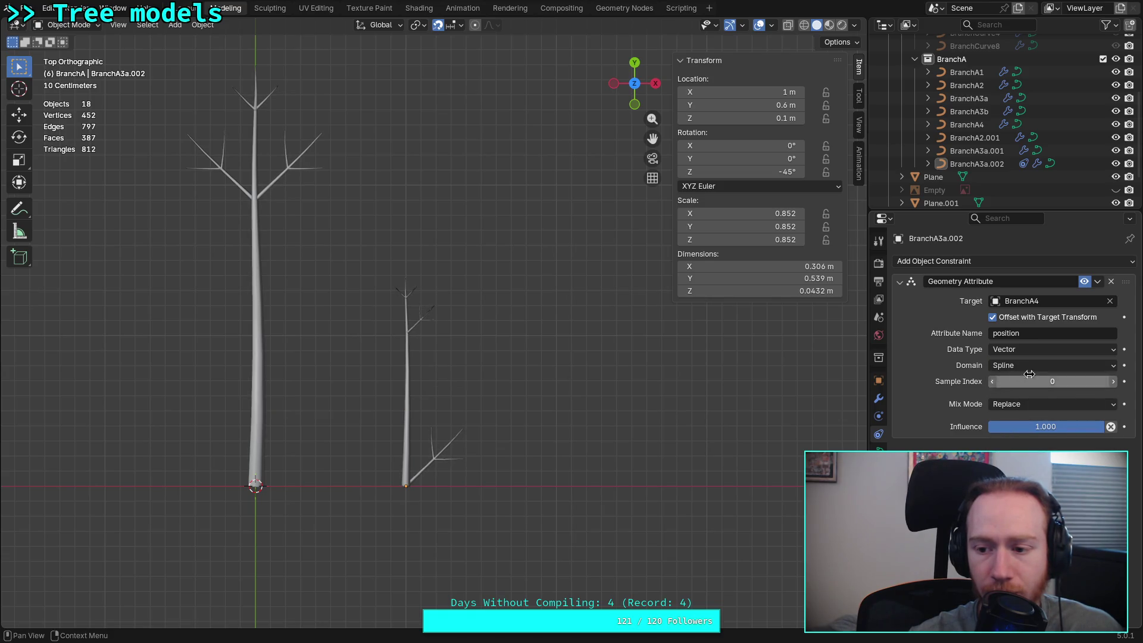
{"action": "left_click", "coordinate": [1113, 366]}
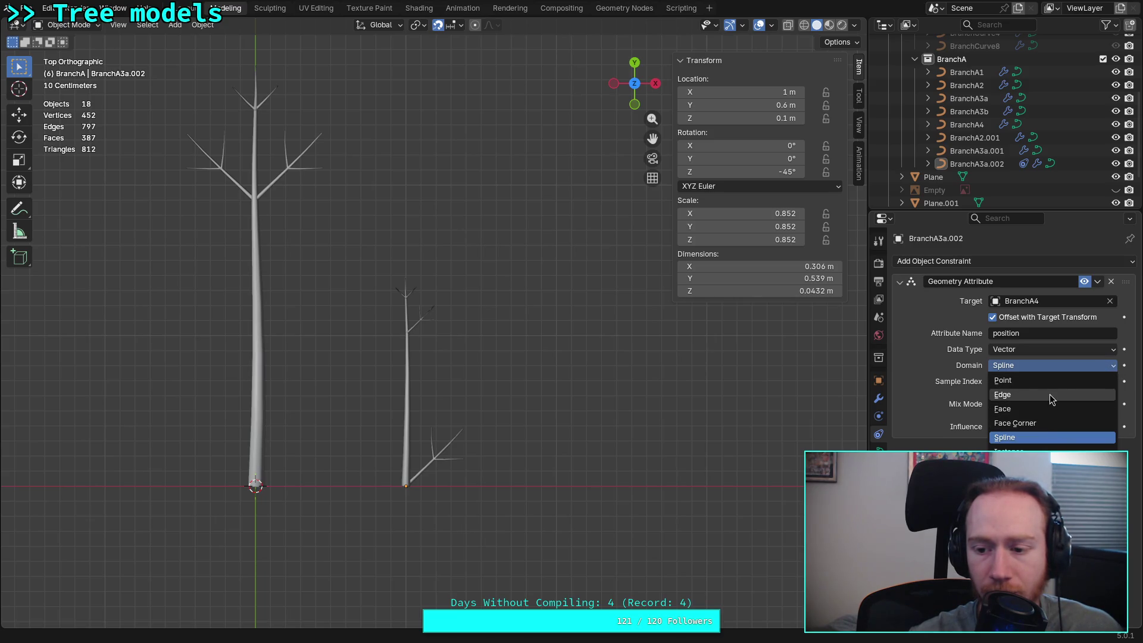
{"action": "left_click", "coordinate": [1050, 384]}
Raise the sample index to 7 so the branch sits partway up the trunk
{"action": "left_click", "coordinate": [1114, 387]}
{"action": "left_click", "coordinate": [1114, 387]}
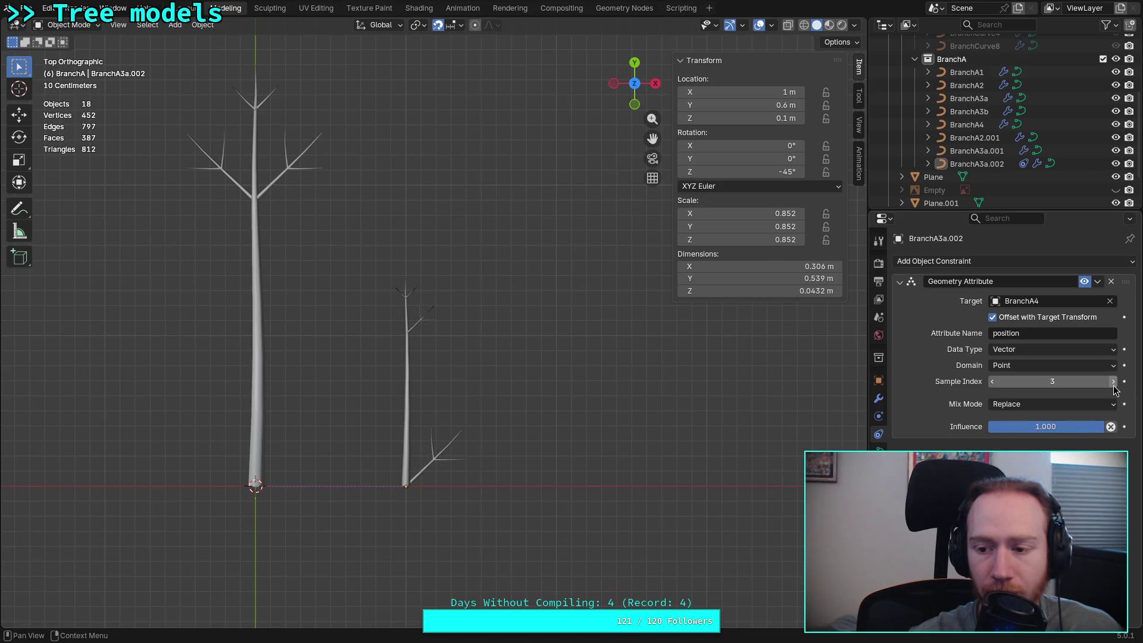
{"action": "left_click", "coordinate": [1113, 388]}
{"action": "left_click", "coordinate": [1114, 387]}
{"action": "left_click", "coordinate": [1114, 388]}
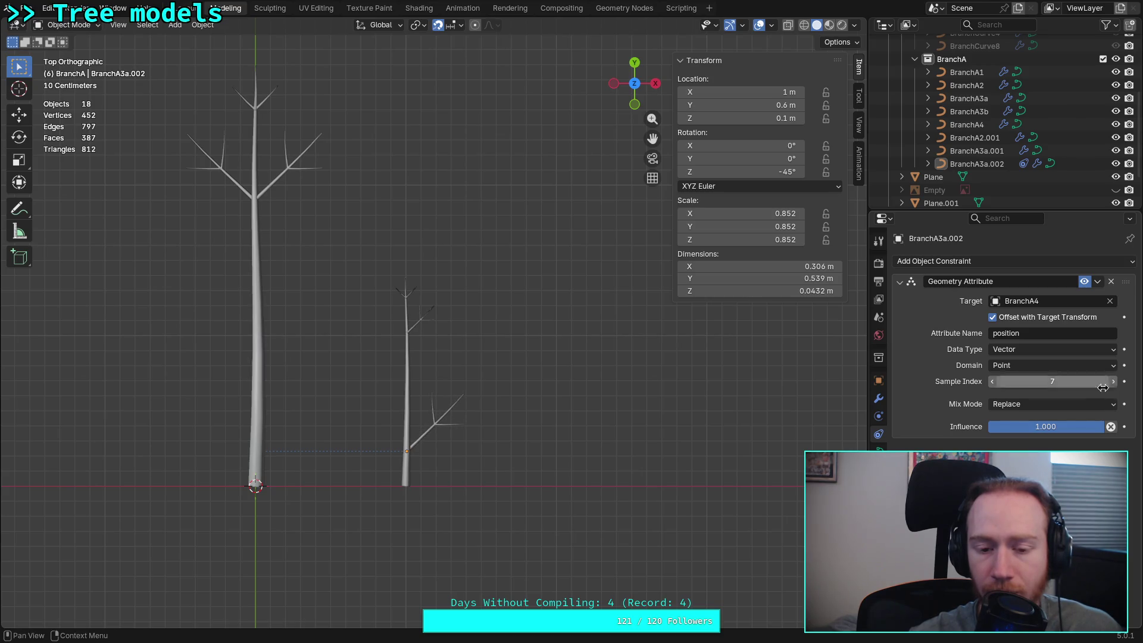
{"action": "scroll", "coordinate": [539, 438], "scroll_direction": "up", "scroll_amount": 2}
{"action": "scroll", "coordinate": [528, 474], "scroll_direction": "up", "scroll_amount": 1}
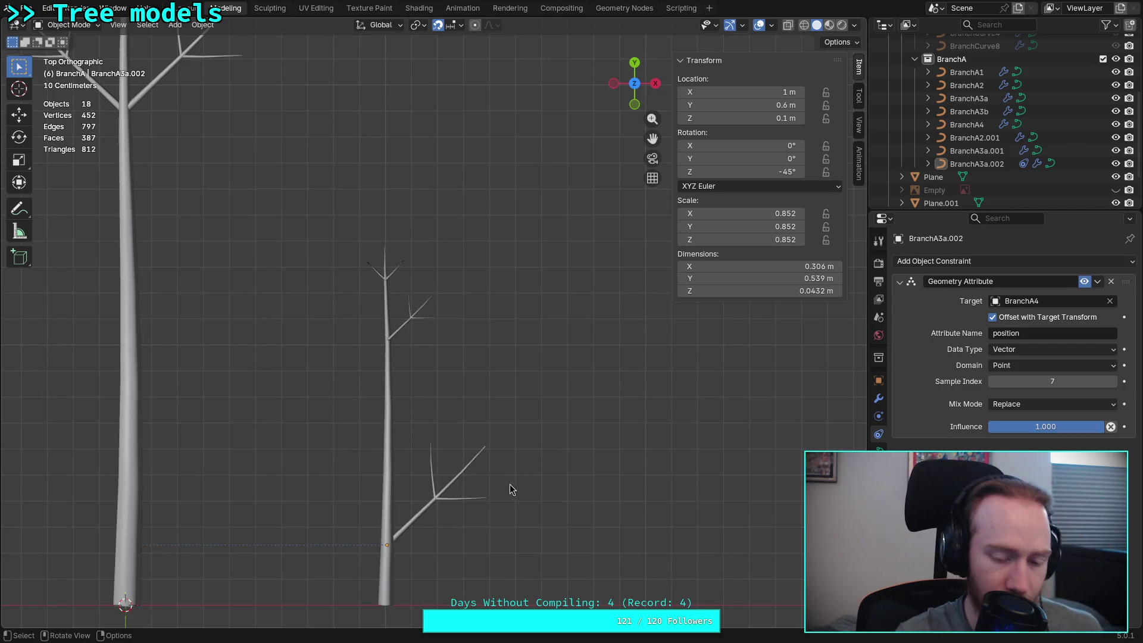
Step the sample index upward while viewing the right-hand tree in perspective
{"action": "middle_click_drag", "start_coordinate": [509, 490], "coordinate": [562, 411], "text": "shift"}
{"action": "left_click", "coordinate": [1114, 386]}
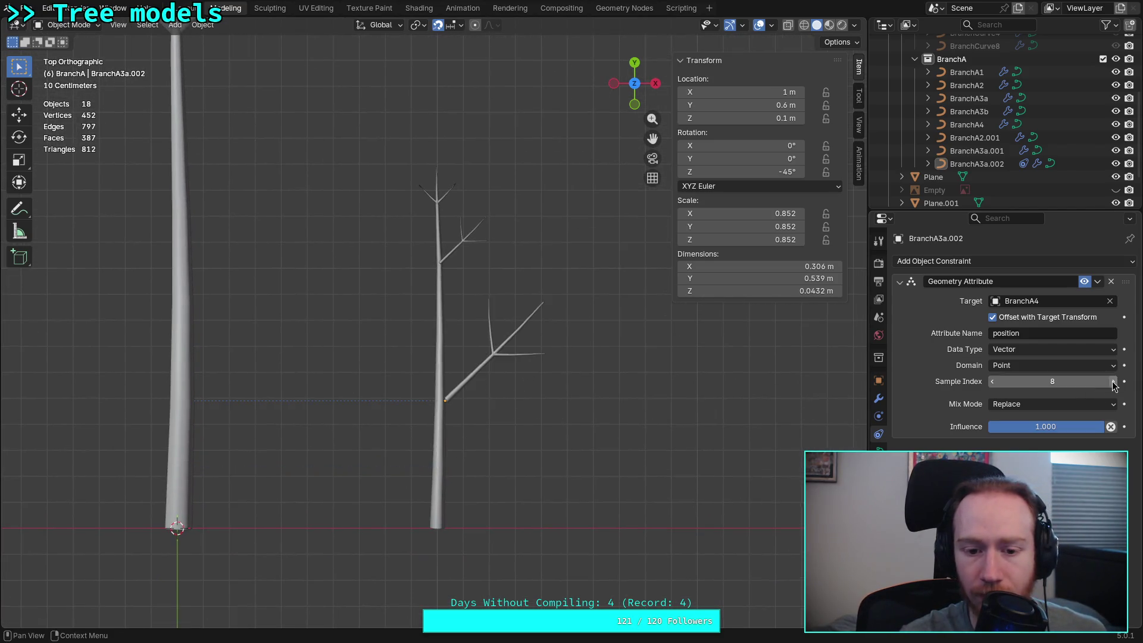
{"action": "scroll", "coordinate": [631, 392], "scroll_direction": "up", "scroll_amount": 4}
{"action": "middle_click_drag", "start_coordinate": [551, 504], "coordinate": [479, 384]}
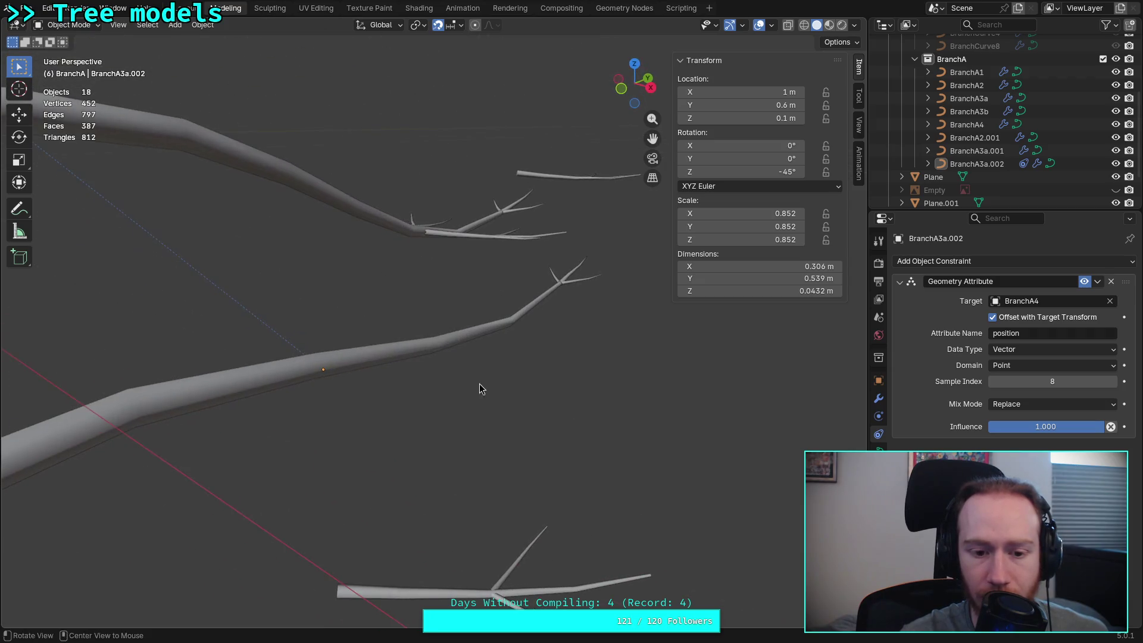
{"action": "left_click", "coordinate": [1114, 381]}
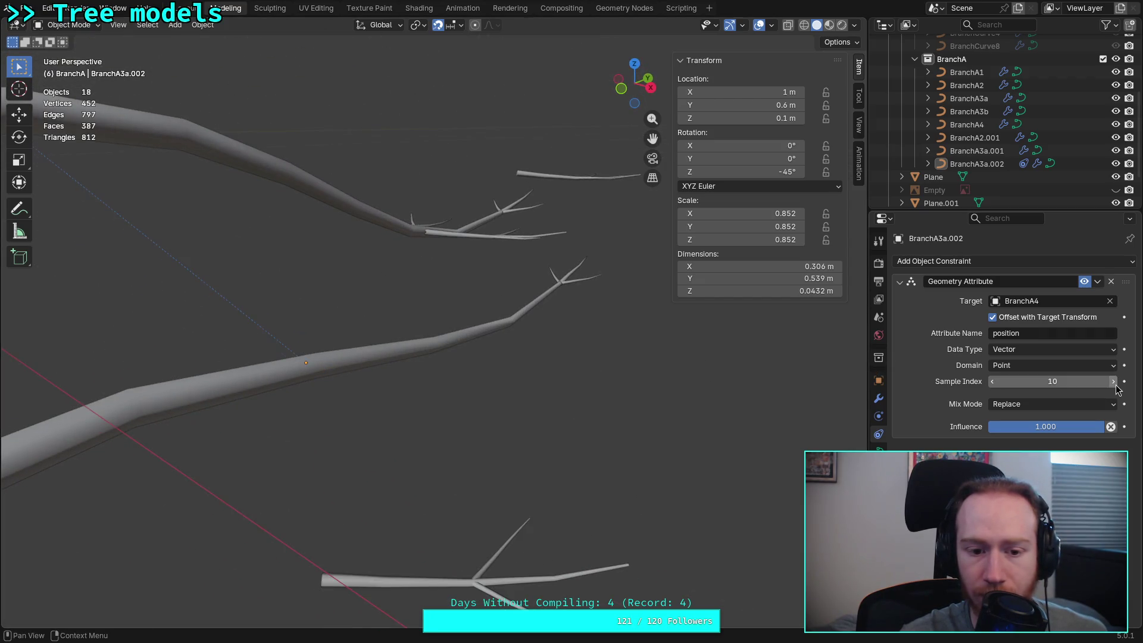
{"action": "left_click", "coordinate": [1113, 382]}
{"action": "middle_click_drag", "start_coordinate": [524, 388], "coordinate": [575, 389]}
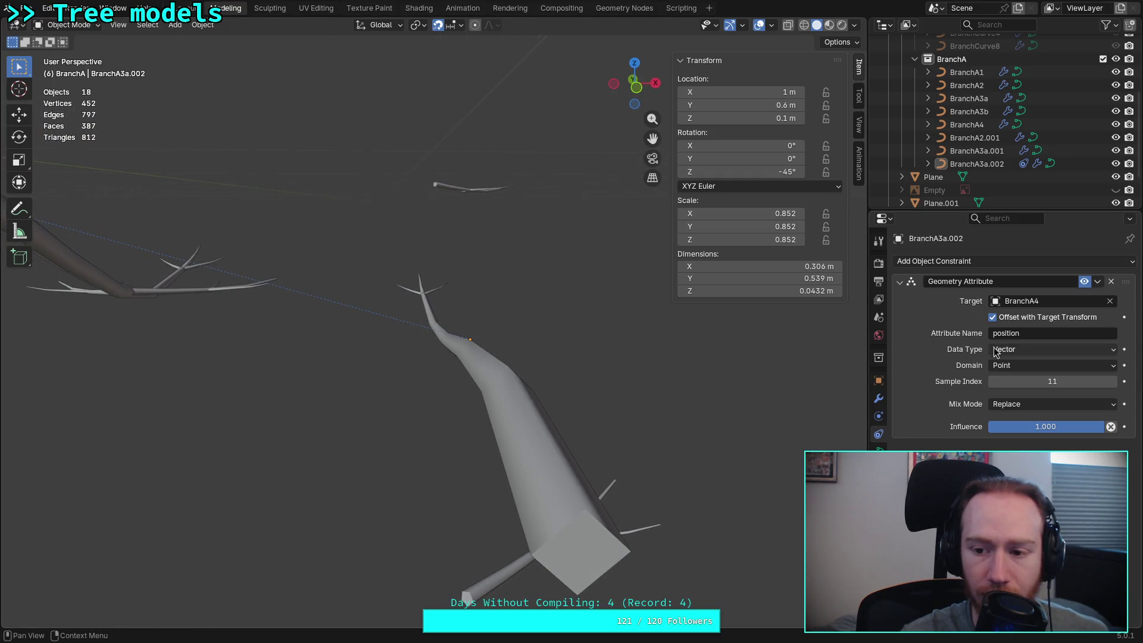
Step the index back down and up again to settle on sample point 8
{"action": "left_click", "coordinate": [991, 383]}
{"action": "left_click", "coordinate": [991, 383]}
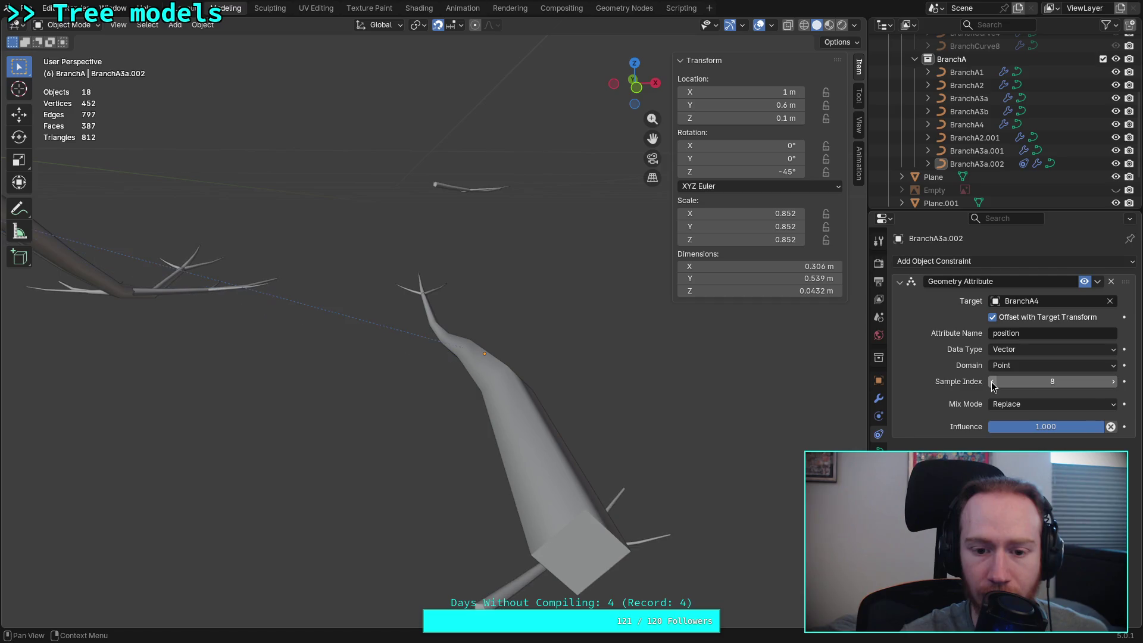
{"action": "left_click", "coordinate": [992, 383]}
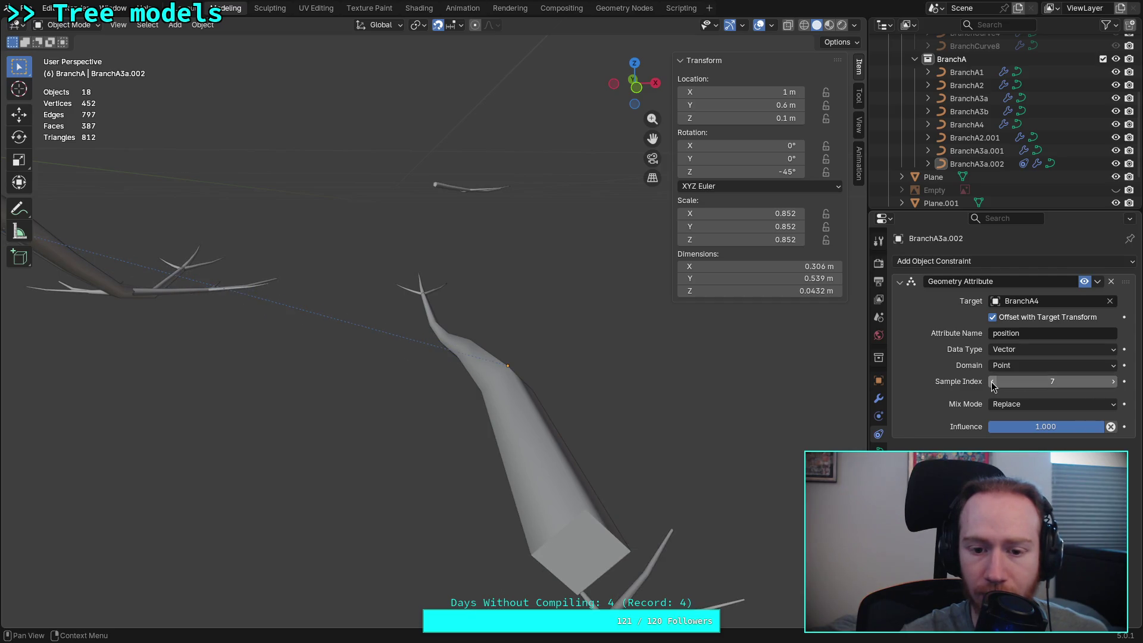
{"action": "left_click", "coordinate": [992, 382]}
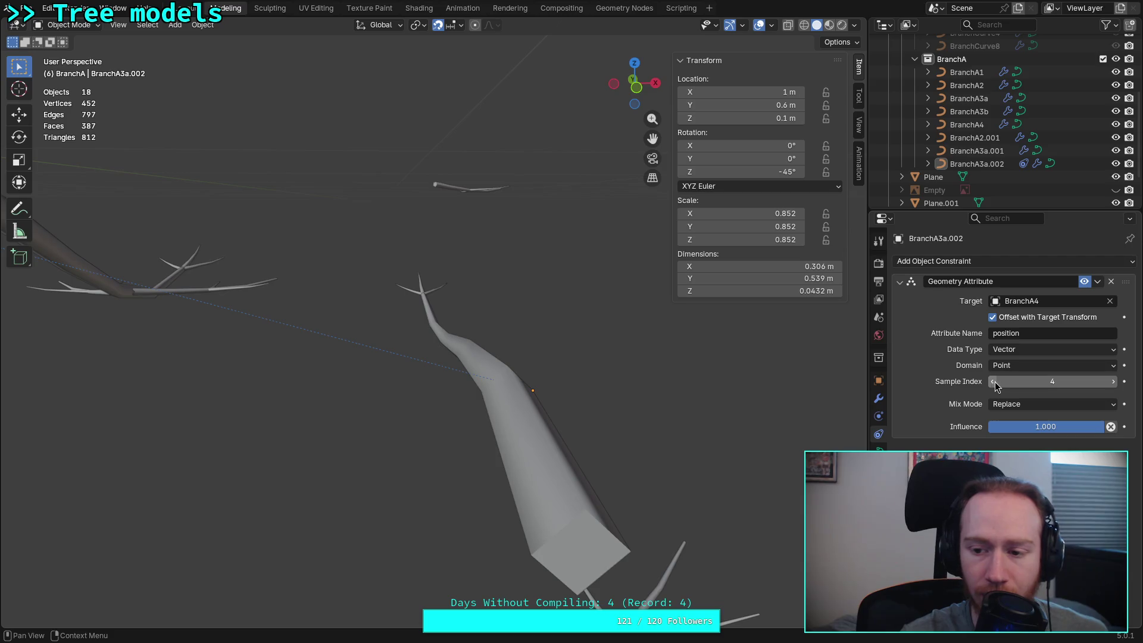
{"action": "left_click", "coordinate": [1114, 382]}
{"action": "left_click", "coordinate": [1114, 383]}
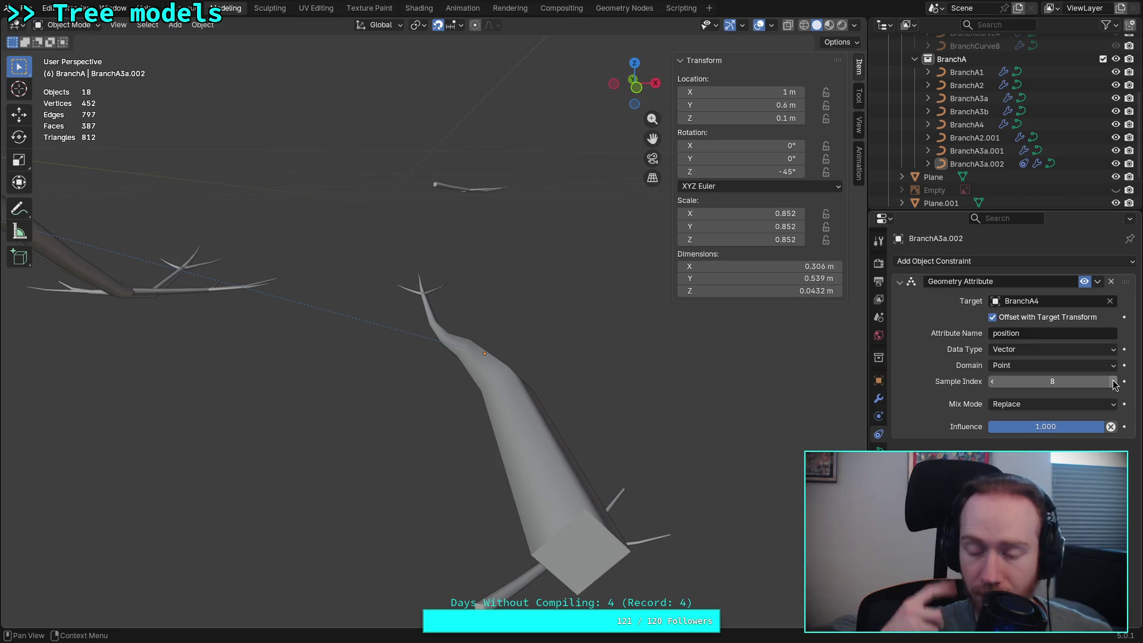
Try the Before/After Original mix modes, then restore Mix Mode to Replace
{"action": "left_click", "coordinate": [1087, 406]}
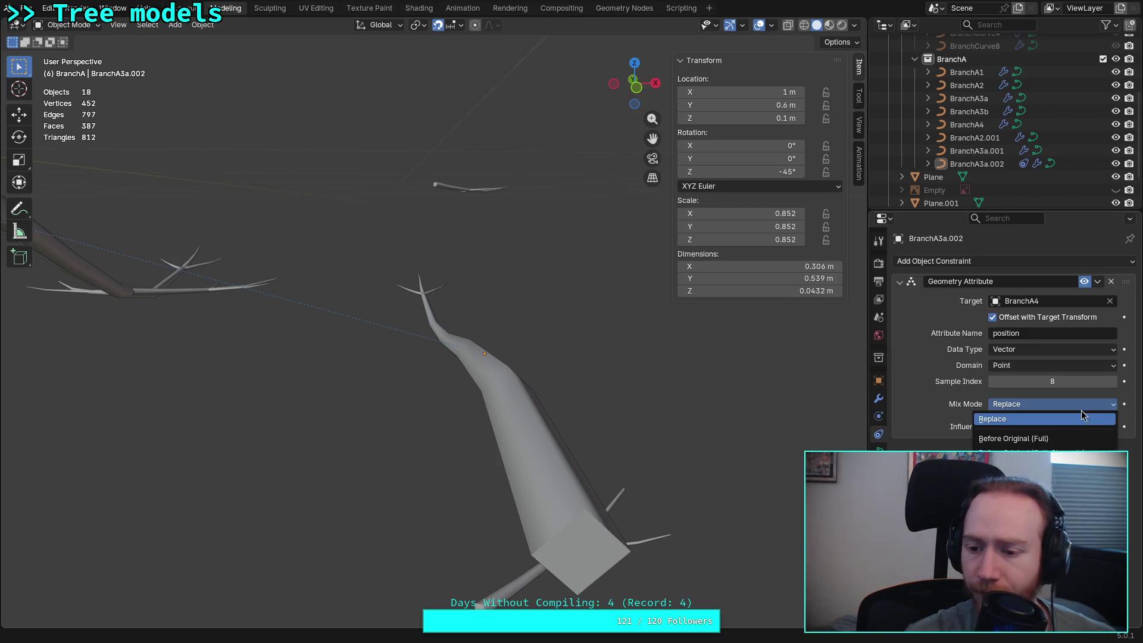
{"action": "left_click", "coordinate": [1027, 472]}
{"action": "left_click", "coordinate": [1027, 405]}
{"action": "left_click", "coordinate": [1016, 439]}
{"action": "left_click", "coordinate": [1033, 405]}
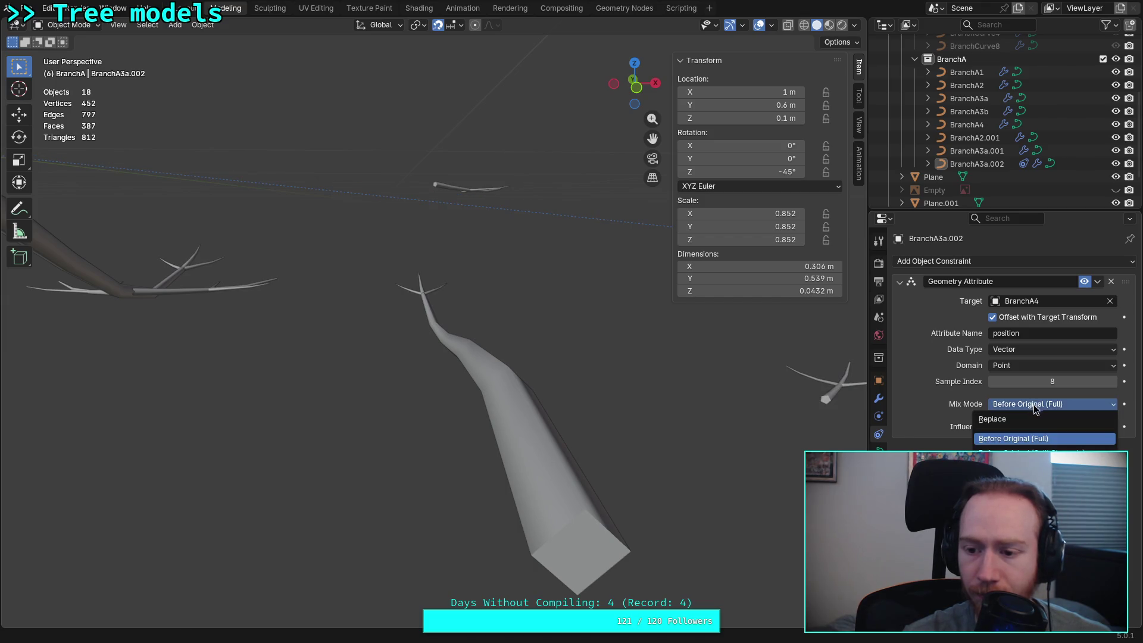
{"action": "left_click", "coordinate": [1014, 420]}
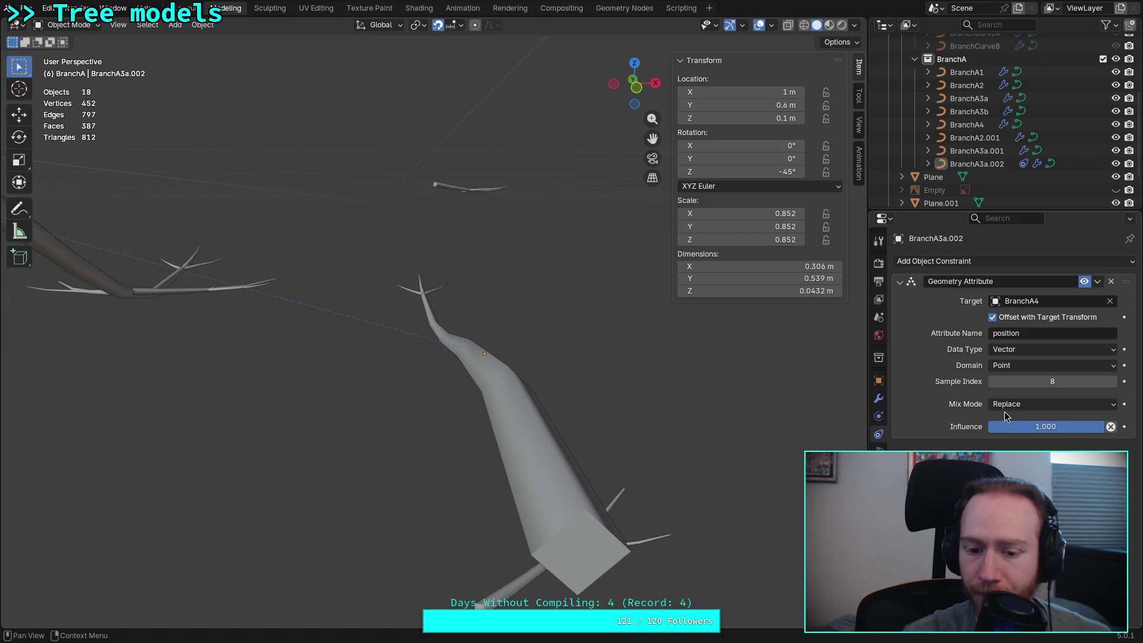
{"action": "mouse_move", "coordinate": [754, 416]}
{"action": "middle_mouse_down"}
{"action": "mouse_move", "coordinate": [518, 417]}
{"action": "mouse_move", "coordinate": [528, 425]}
{"action": "middle_mouse_up"}
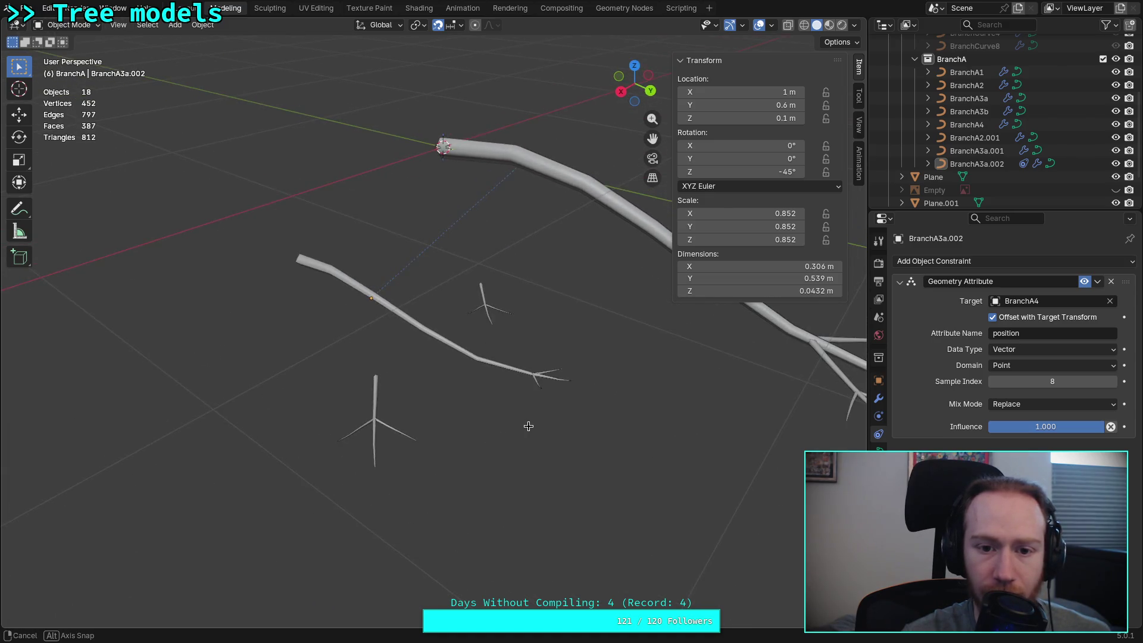
Zero BranchA3a.002's X, Y and Z location in Object properties, leaving scale unchanged
{"action": "left_click", "coordinate": [990, 171]}
{"action": "left_click", "coordinate": [878, 398]}
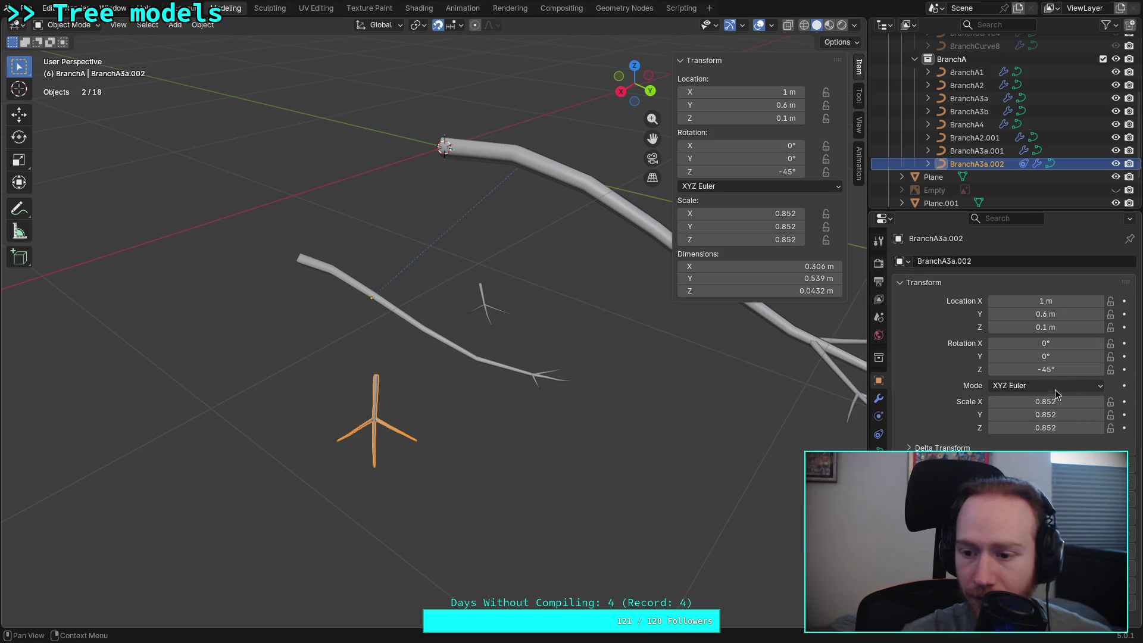
{"action": "left_click", "coordinate": [1045, 402]}
{"action": "key", "text": "Escape"}
{"action": "left_click_drag", "start_coordinate": [1072, 303], "coordinate": [1045, 326]}
{"action": "type", "text": "0"}
{"action": "key", "text": "Return"}
{"action": "mouse_move", "coordinate": [577, 360]}
{"action": "middle_mouse_down"}
{"action": "mouse_move", "coordinate": [777, 320]}
{"action": "mouse_move", "coordinate": [757, 344]}
{"action": "middle_mouse_up"}
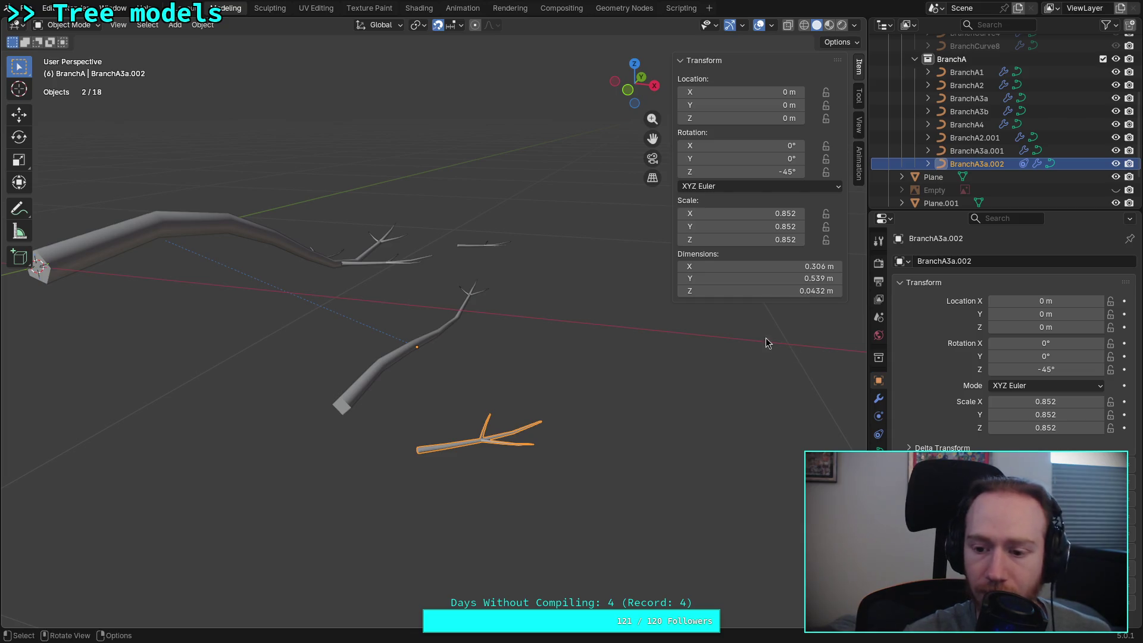
In the constraint, toggle the offset and try Quaternion and 4x4 Matrix data types, keeping Vector
{"action": "left_click", "coordinate": [880, 416]}
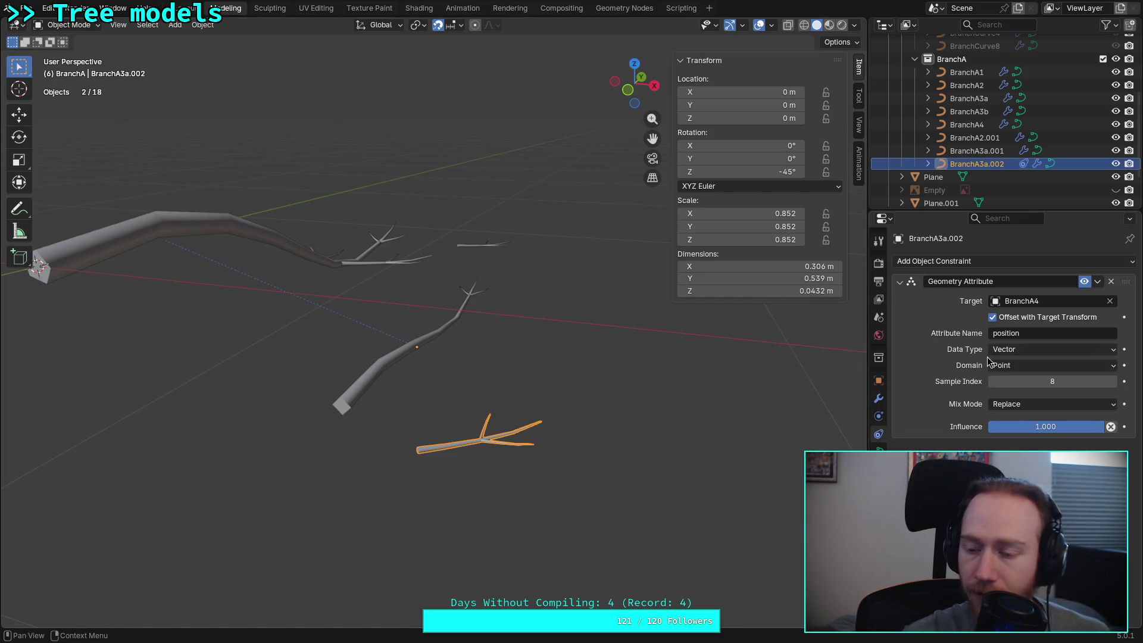
{"action": "left_click", "coordinate": [999, 321]}
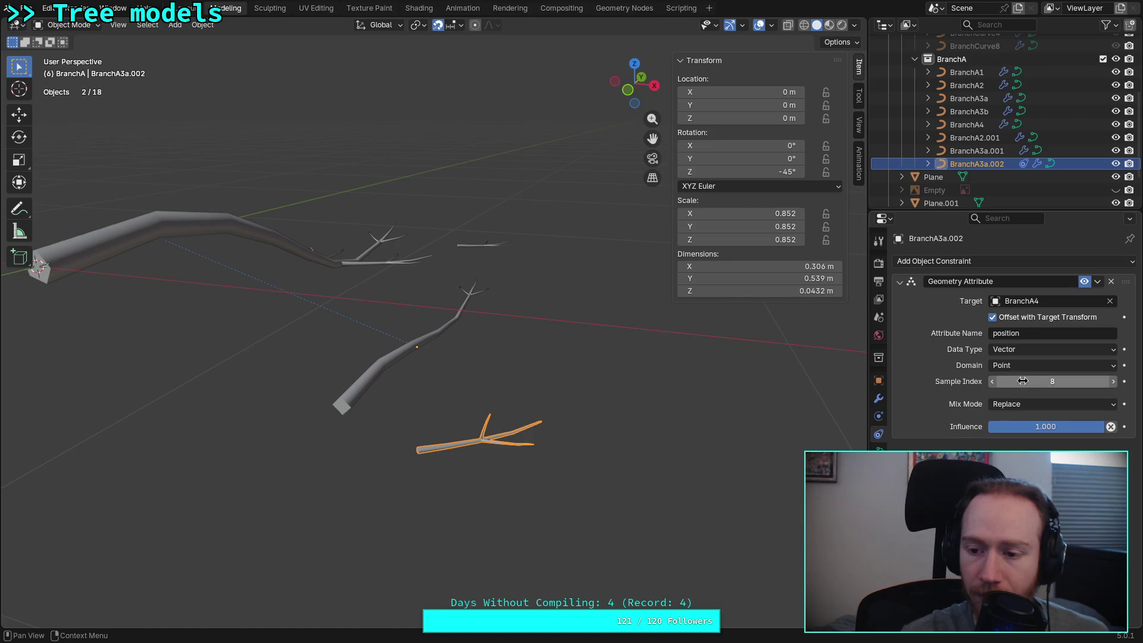
{"action": "left_click", "coordinate": [1052, 334]}
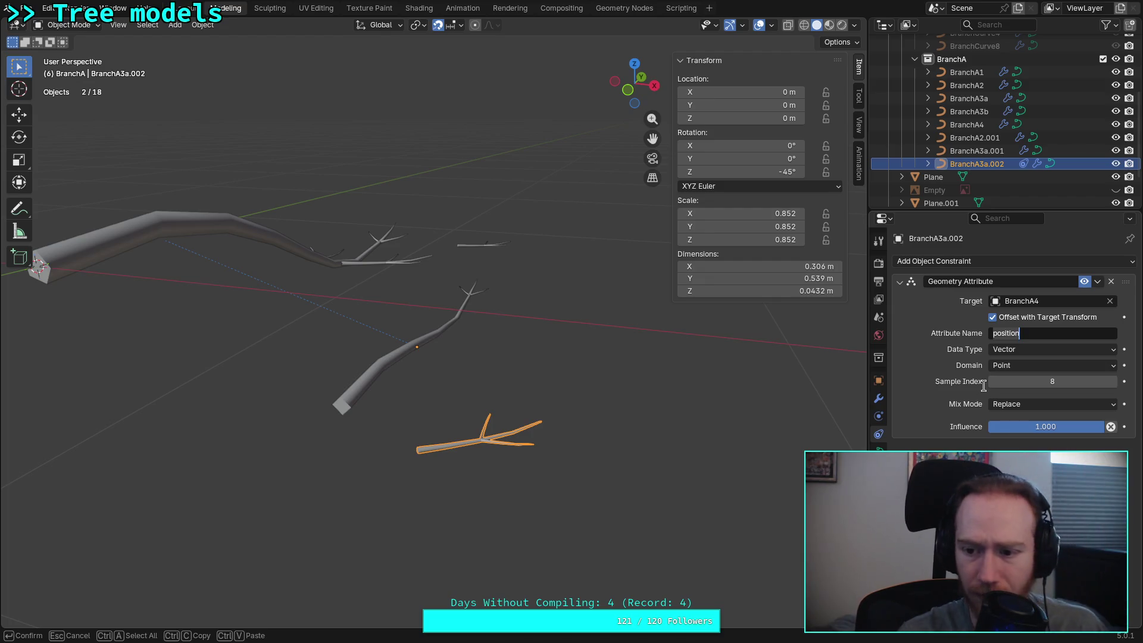
{"action": "left_click", "coordinate": [1037, 347]}
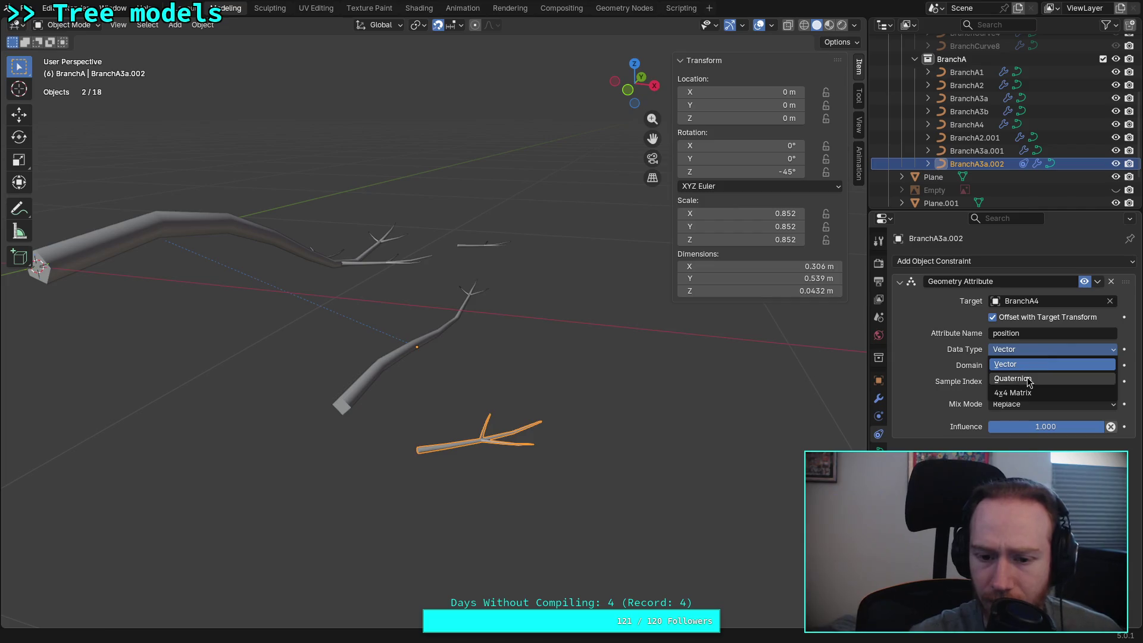
{"action": "left_click", "coordinate": [1019, 378]}
{"action": "left_click", "coordinate": [1027, 349]}
{"action": "left_click", "coordinate": [1028, 393]}
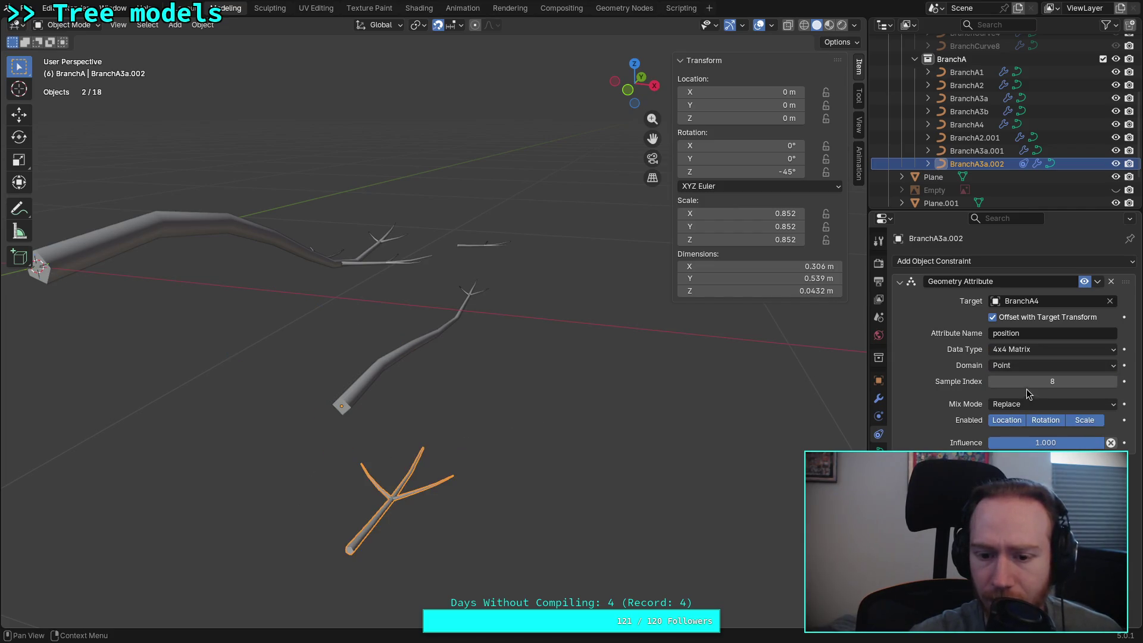
{"action": "left_click", "coordinate": [1041, 350]}
Try the Instance domain with sample index 0, keeping Vector data type
{"action": "left_click", "coordinate": [1106, 365]}
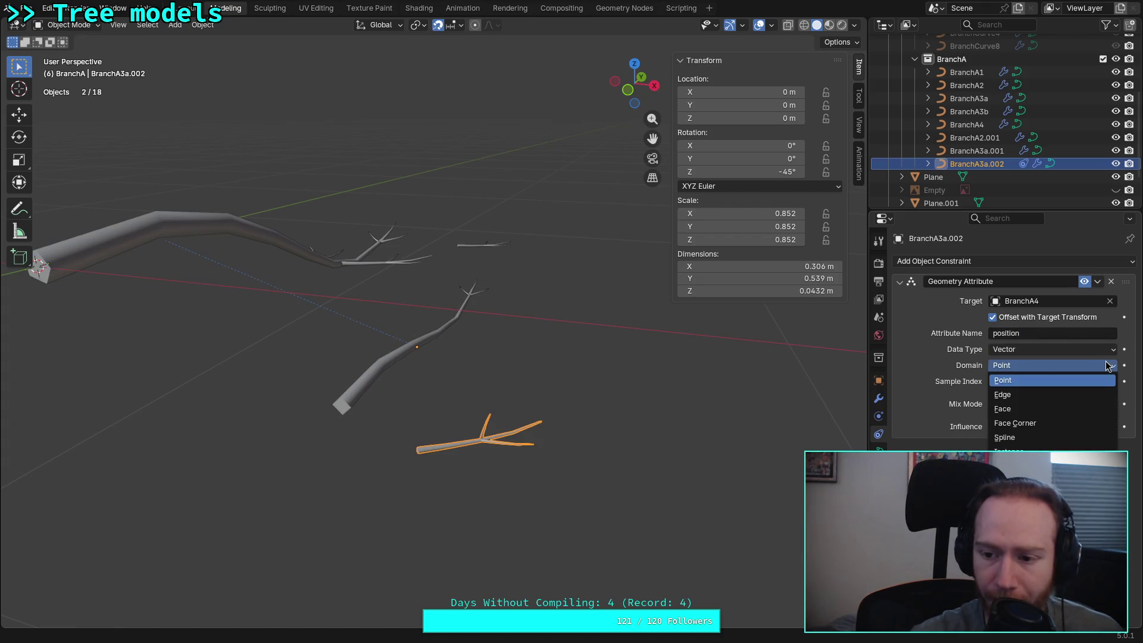
{"action": "left_click", "coordinate": [1030, 451]}
{"action": "left_click_drag", "start_coordinate": [1054, 381], "coordinate": [1004, 381]}
{"action": "left_click", "coordinate": [992, 384]}
{"action": "left_click", "coordinate": [993, 384]}
{"action": "left_click", "coordinate": [1027, 352]}
Set the domain to Spline at index 1, untick Offset with Target Transform, and show Object properties
{"action": "left_click", "coordinate": [1036, 365]}
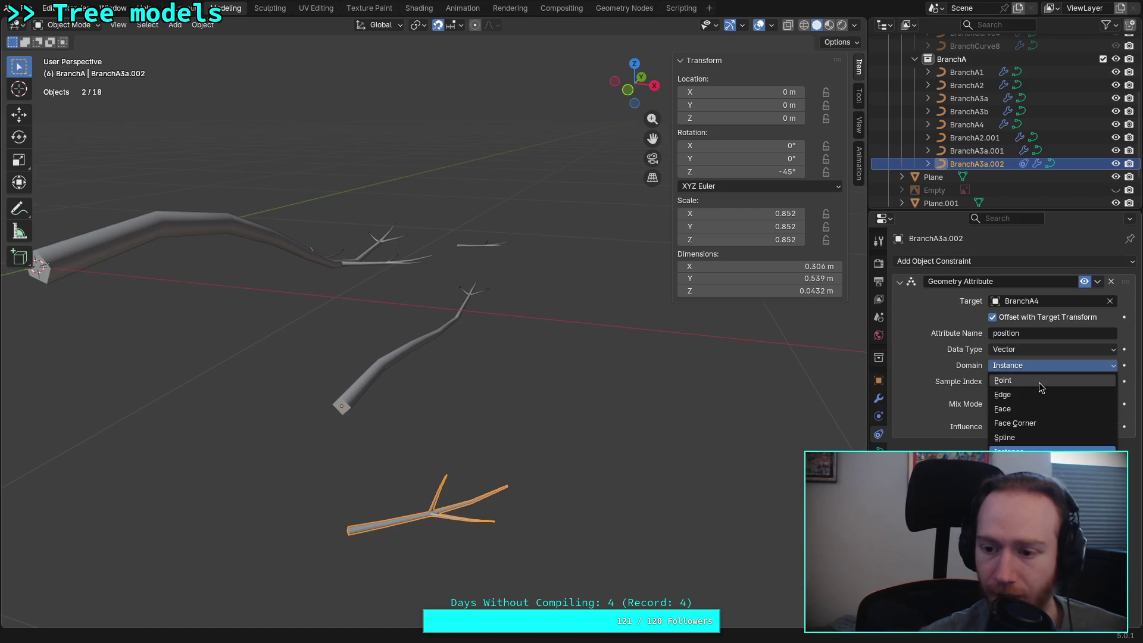
{"action": "left_click", "coordinate": [1045, 437]}
{"action": "left_click", "coordinate": [1108, 382]}
{"action": "left_click", "coordinate": [1046, 365]}
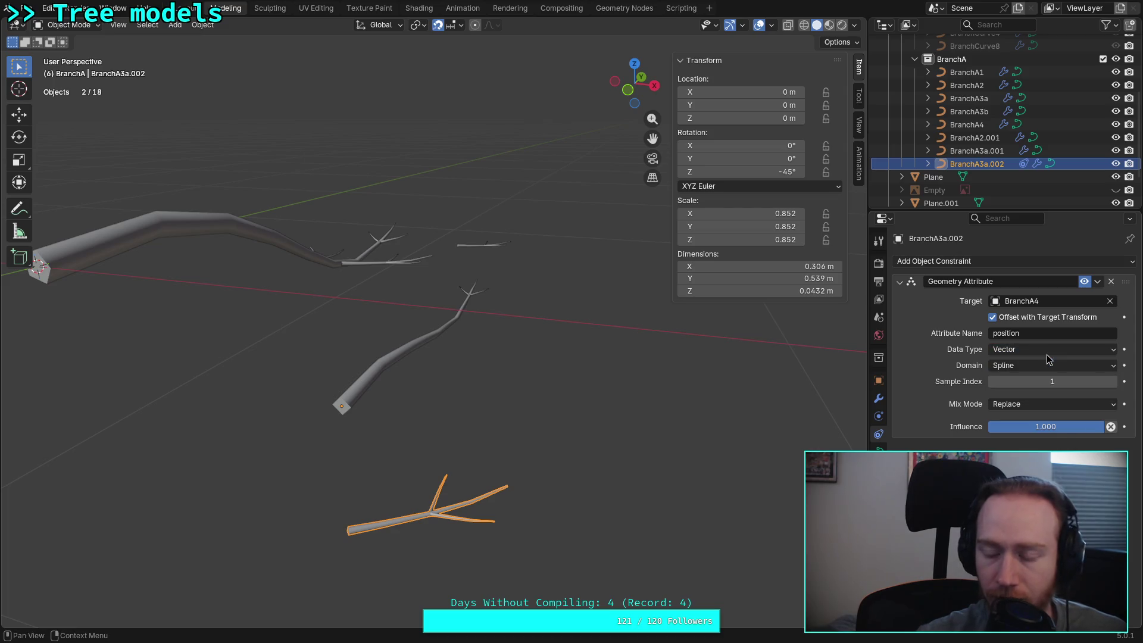
{"action": "left_click", "coordinate": [993, 316]}
{"action": "mouse_move", "coordinate": [536, 370]}
{"action": "middle_mouse_down"}
{"action": "mouse_move", "coordinate": [475, 380]}
{"action": "mouse_move", "coordinate": [531, 399]}
{"action": "middle_mouse_up"}
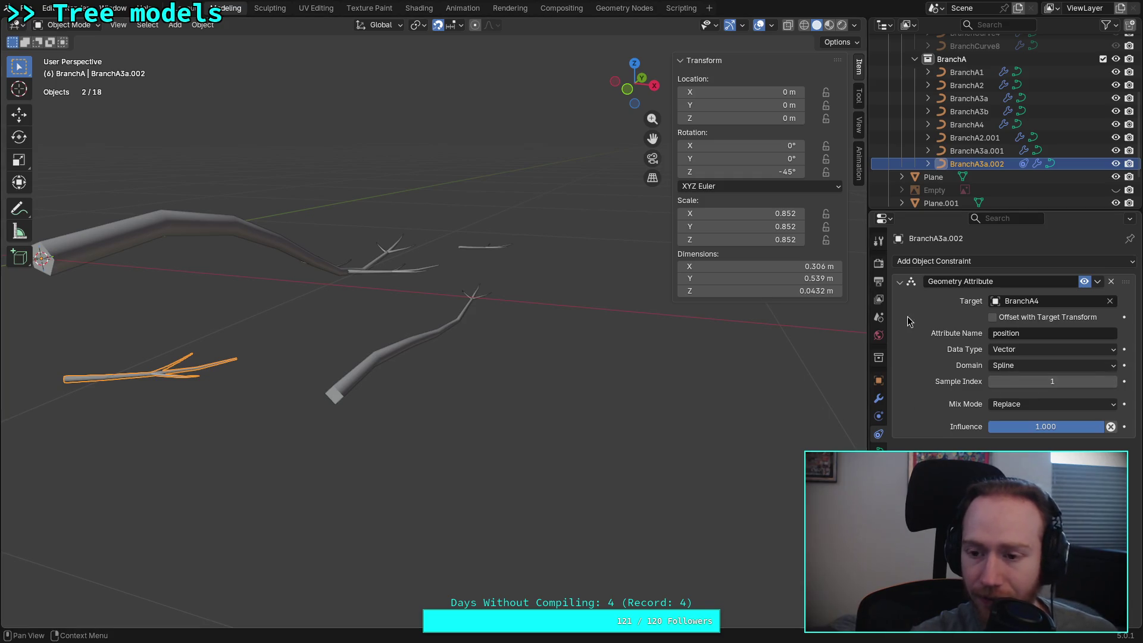
{"action": "left_click", "coordinate": [879, 386]}
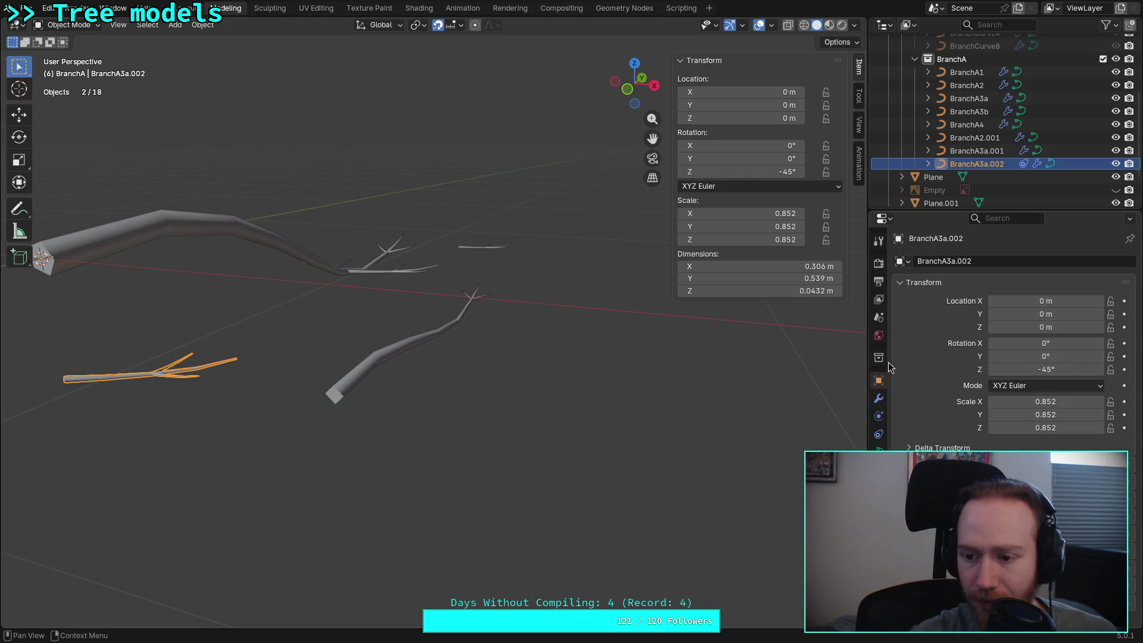
Select BranchA4 and set its Z and X location to 0 m
{"action": "left_click", "coordinate": [978, 150]}
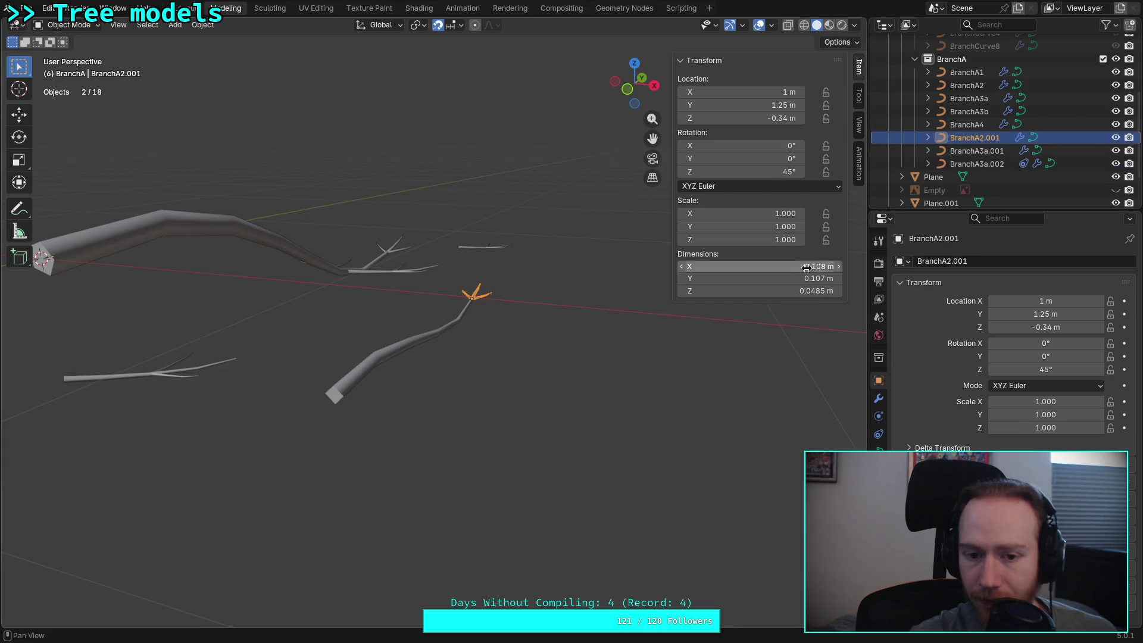
{"action": "middle_click_drag", "start_coordinate": [563, 358], "coordinate": [559, 303]}
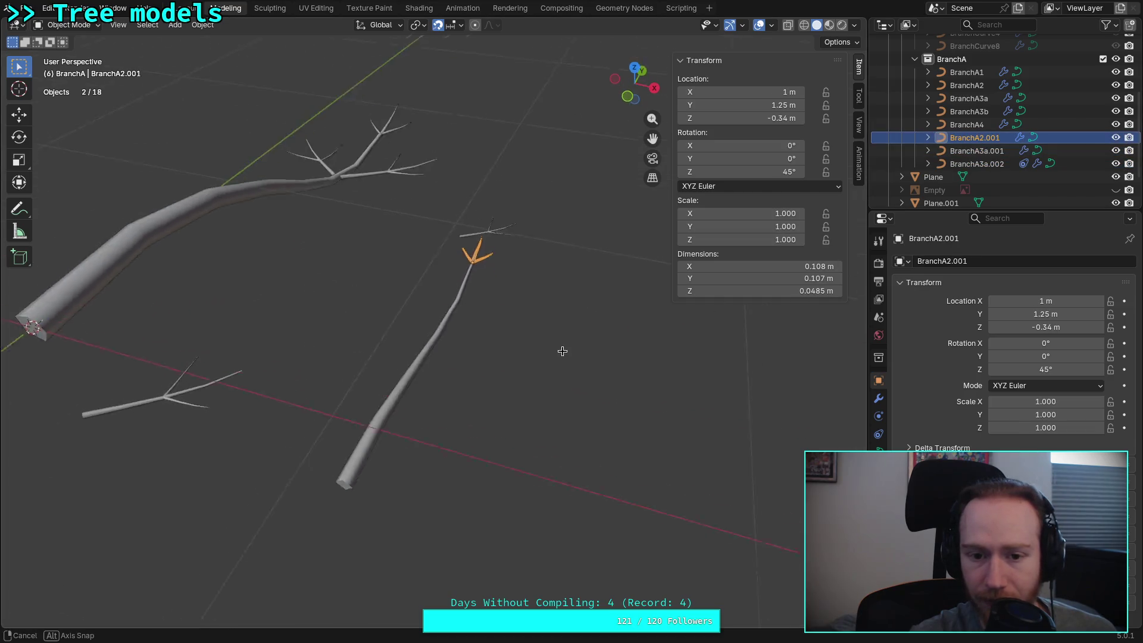
{"action": "left_click", "coordinate": [982, 125]}
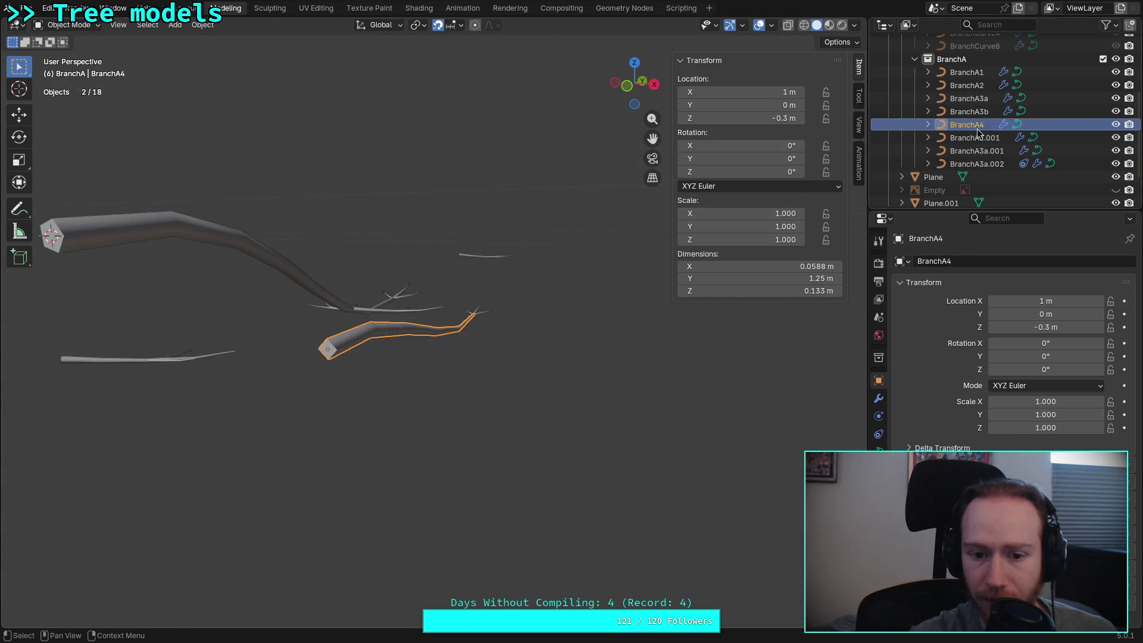
{"action": "double_click", "coordinate": [1046, 326]}
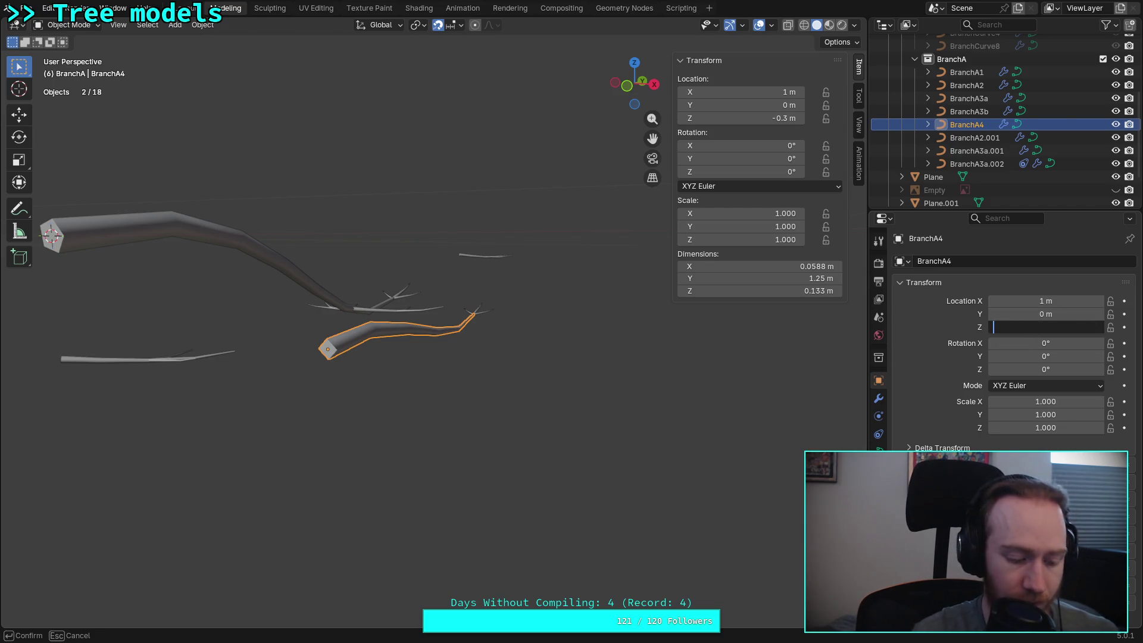
{"action": "type", "text": "0"}
{"action": "key", "text": "Return"}
{"action": "double_click", "coordinate": [1046, 301]}
{"action": "type", "text": "0"}
{"action": "key", "text": "Return"}
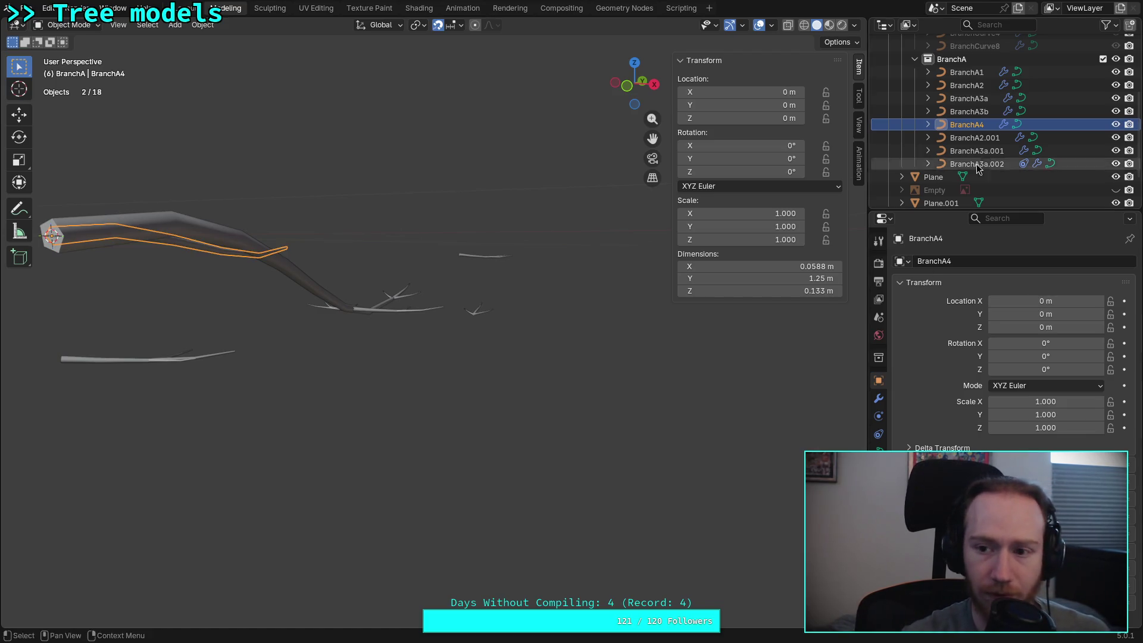
Hide BranchA1, then select BranchA3a.002 and show its constraint properties
{"action": "left_click", "coordinate": [1115, 72]}
{"action": "middle_click_drag", "start_coordinate": [477, 197], "coordinate": [644, 398]}
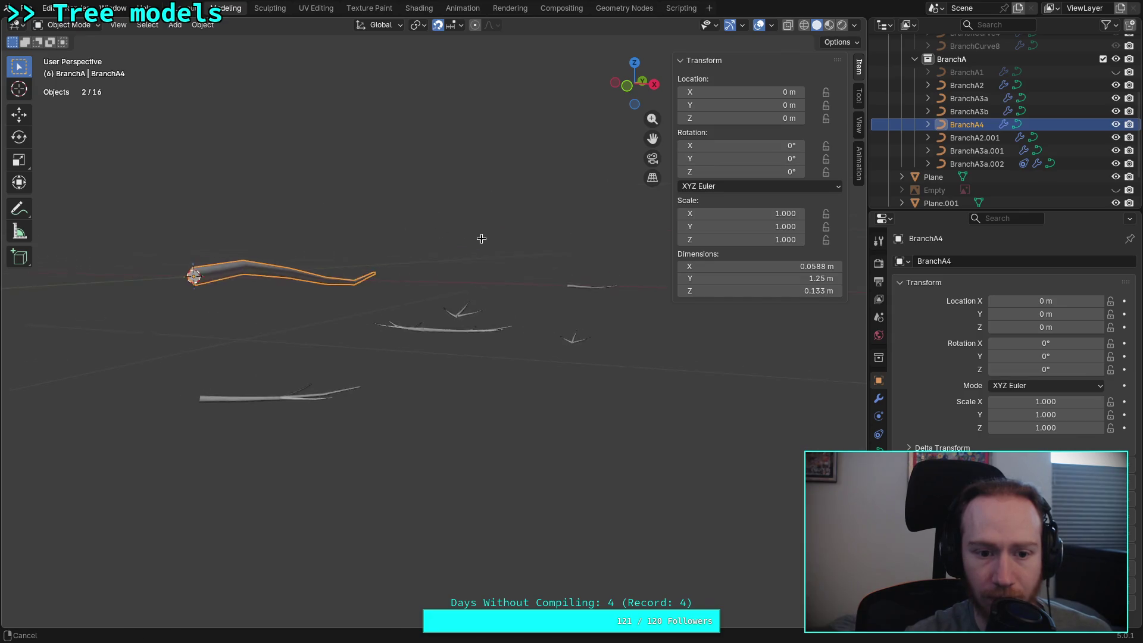
{"action": "middle_click_drag", "start_coordinate": [536, 358], "coordinate": [500, 294]}
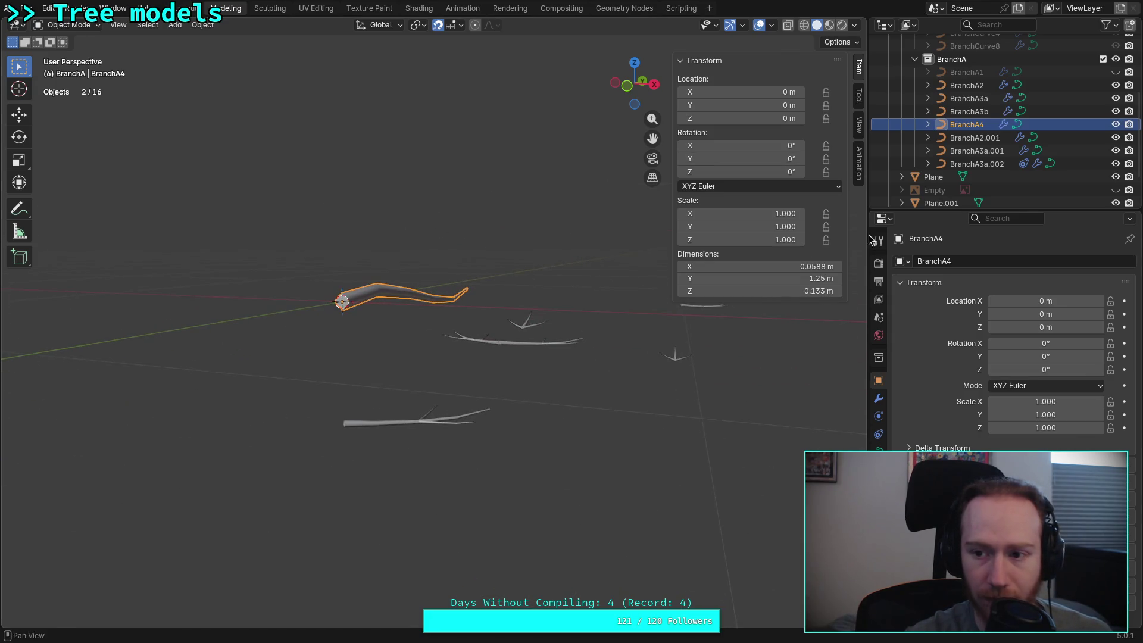
{"action": "left_click", "coordinate": [977, 163]}
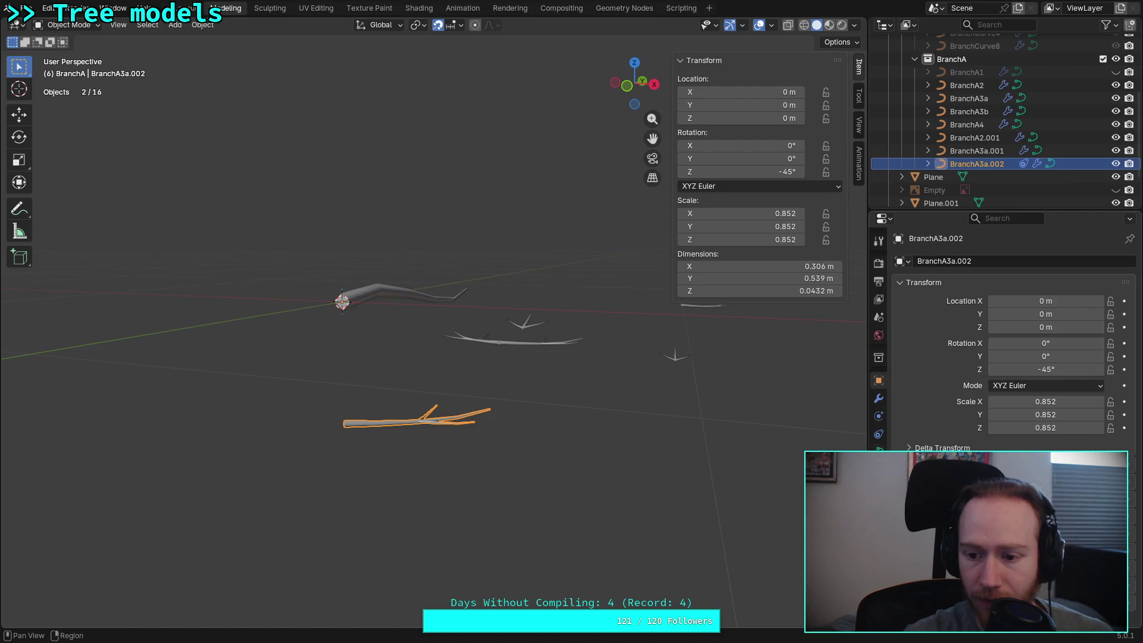
{"action": "left_click", "coordinate": [882, 435]}
Browse the physics and modifier tabs, return to constraints and toggle Offset with Target Transform
{"action": "left_click", "coordinate": [880, 398]}
{"action": "left_click", "coordinate": [937, 300]}
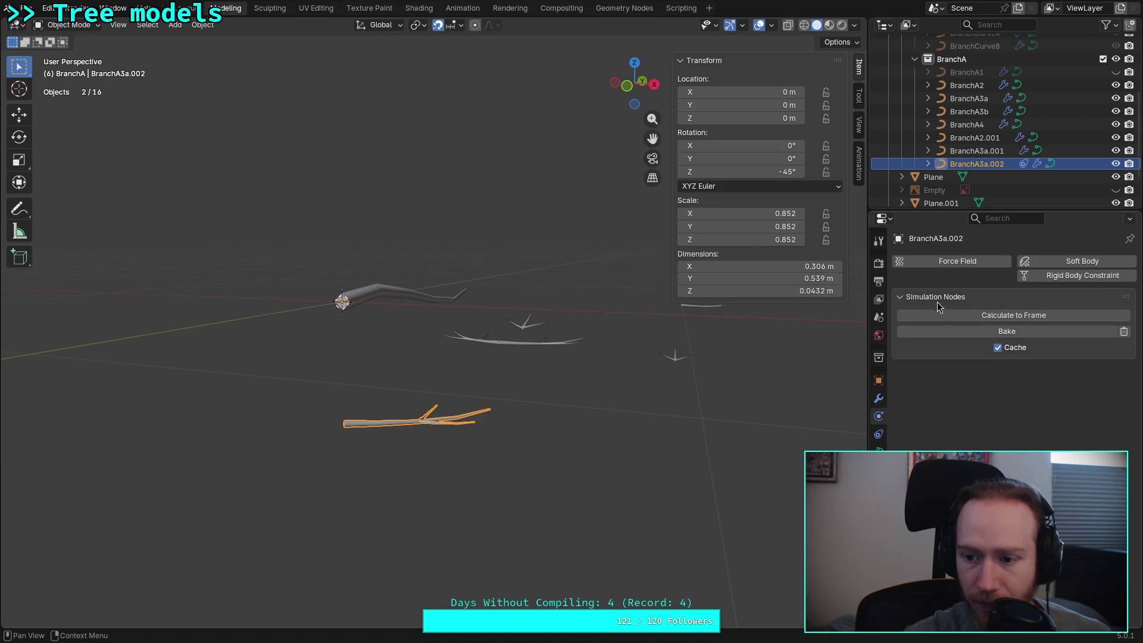
{"action": "left_click", "coordinate": [879, 399]}
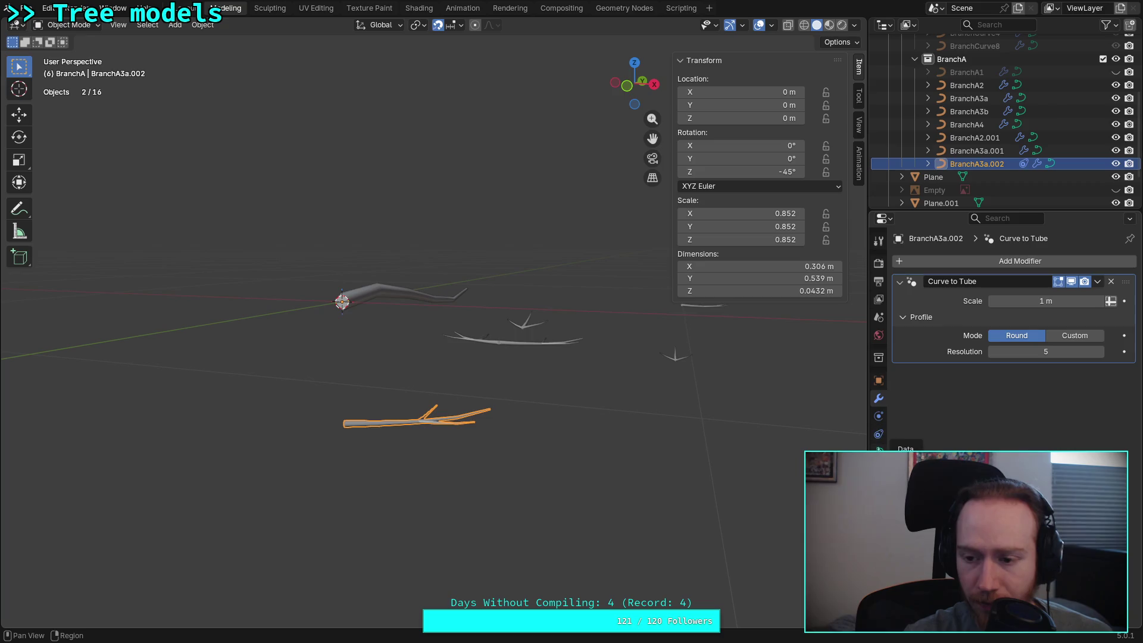
{"action": "left_click", "coordinate": [879, 436]}
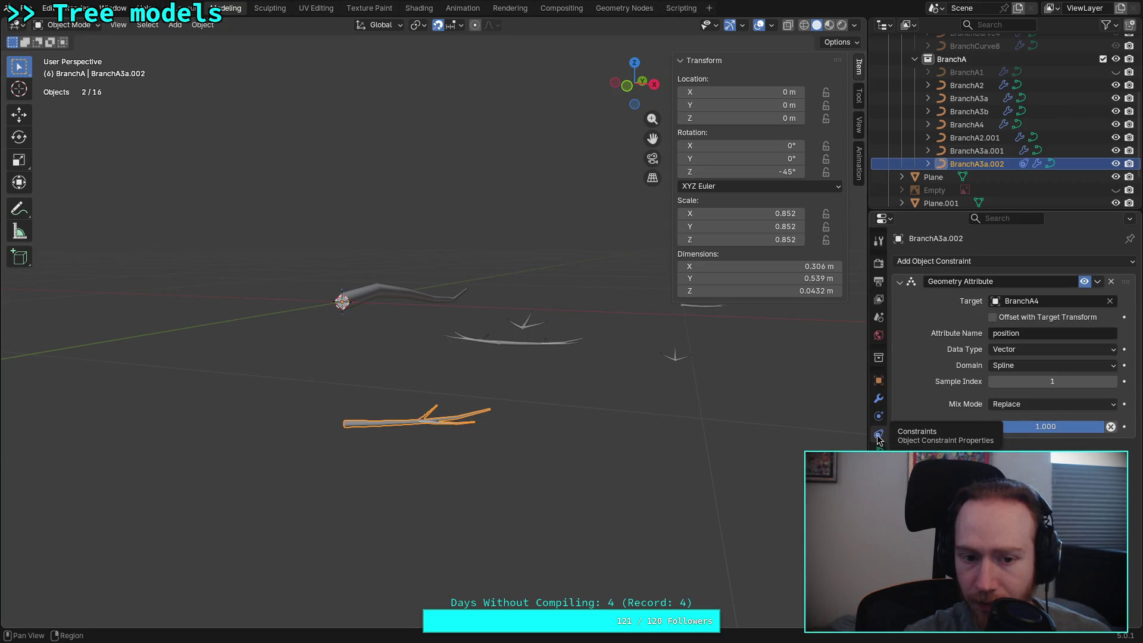
{"action": "scroll", "coordinate": [681, 403], "scroll_direction": "up", "scroll_amount": 3}
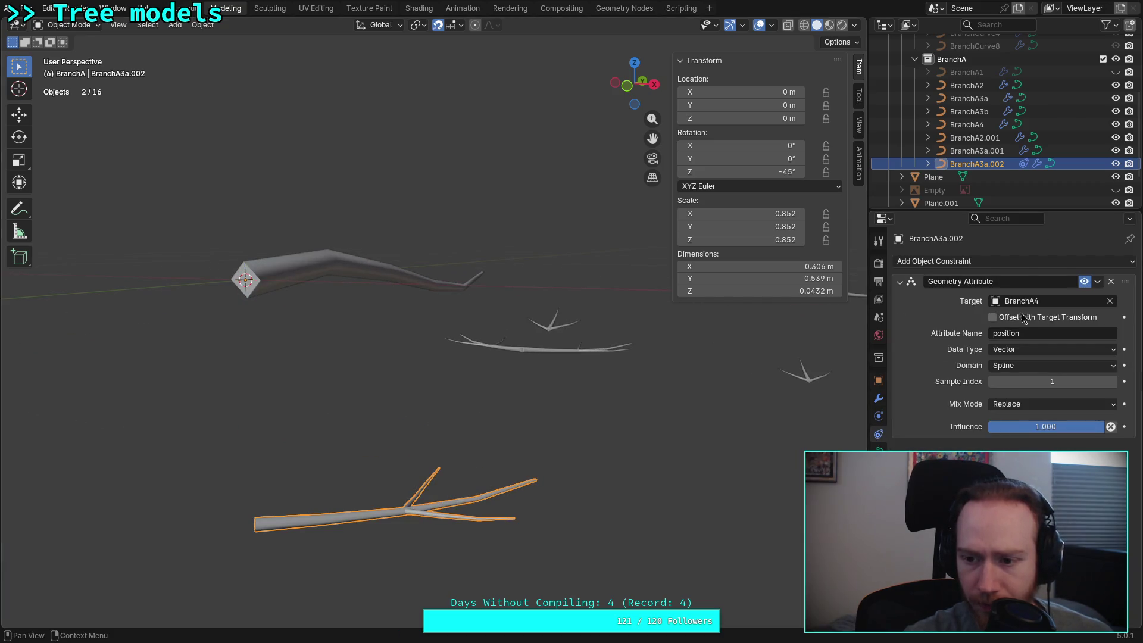
{"action": "left_click", "coordinate": [1002, 319]}
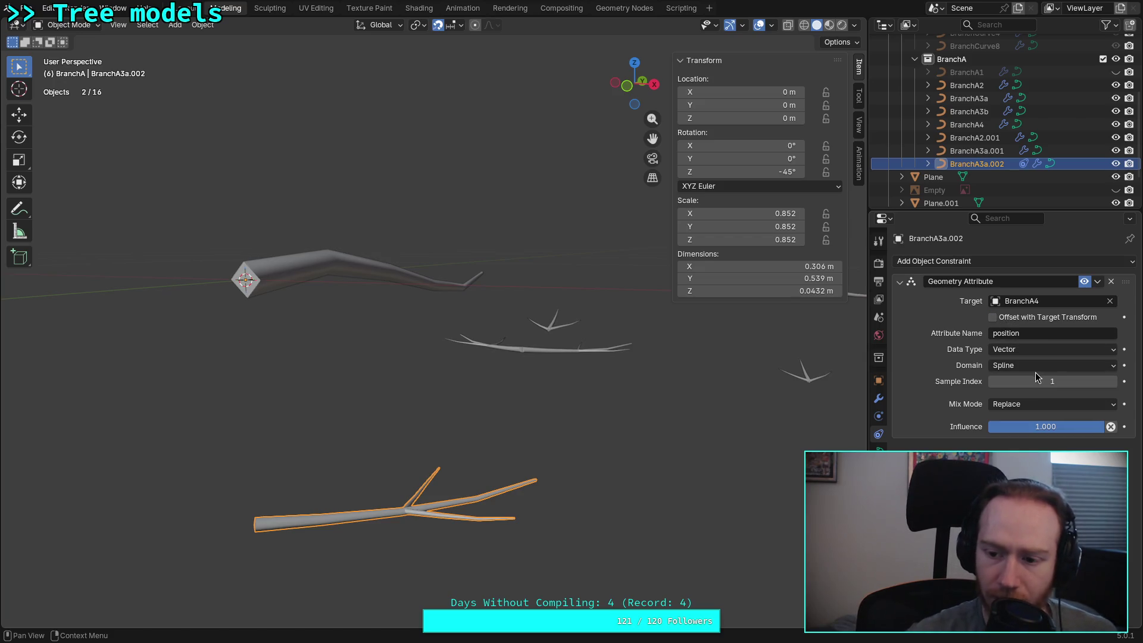
Restore full influence and set the mix mode to Before Original
{"action": "mouse_move", "coordinate": [1045, 426]}
{"action": "left_mouse_down"}
{"action": "mouse_move", "coordinate": [1003, 426]}
{"action": "mouse_move", "coordinate": [1107, 426]}
{"action": "left_mouse_up"}
{"action": "left_click", "coordinate": [1055, 404]}
{"action": "left_click", "coordinate": [1027, 440]}
{"action": "left_click", "coordinate": [1035, 404]}
{"action": "left_click", "coordinate": [1036, 437]}
{"action": "left_click", "coordinate": [1035, 403]}
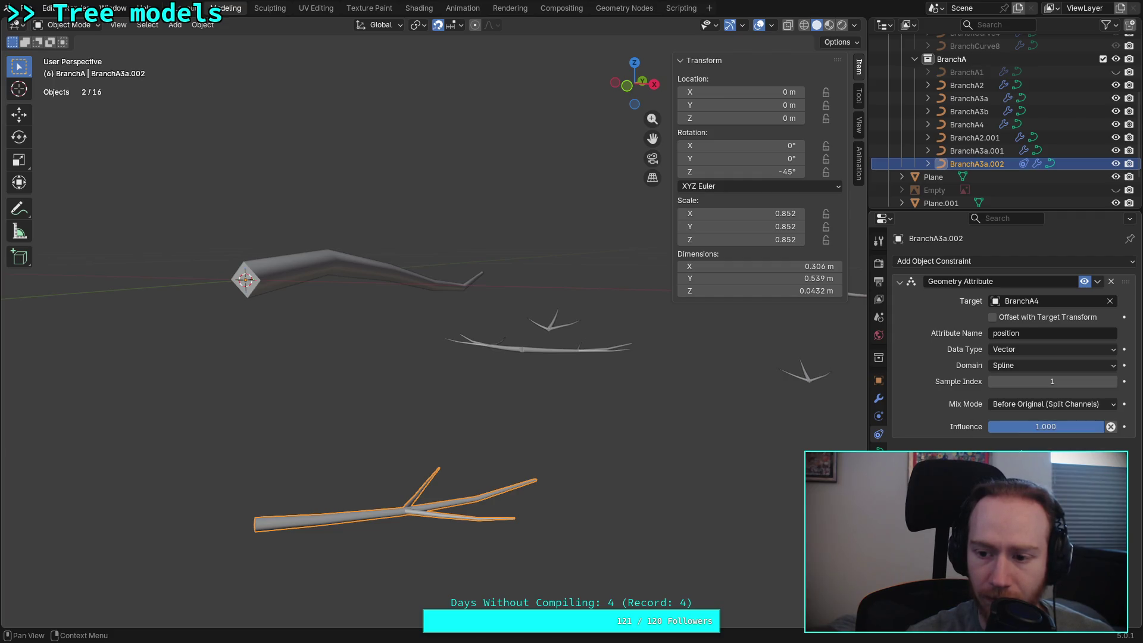
Set the domain to Point and step the sample index up and down around 4
{"action": "left_click", "coordinate": [1115, 372]}
{"action": "left_click", "coordinate": [1026, 385]}
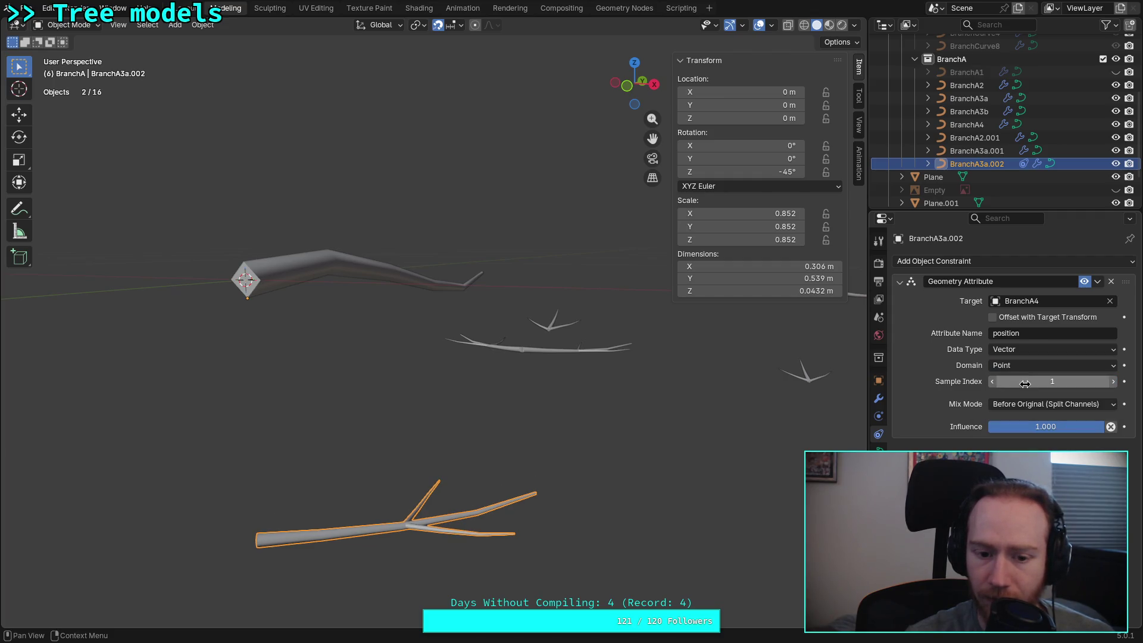
{"action": "left_click", "coordinate": [1115, 382]}
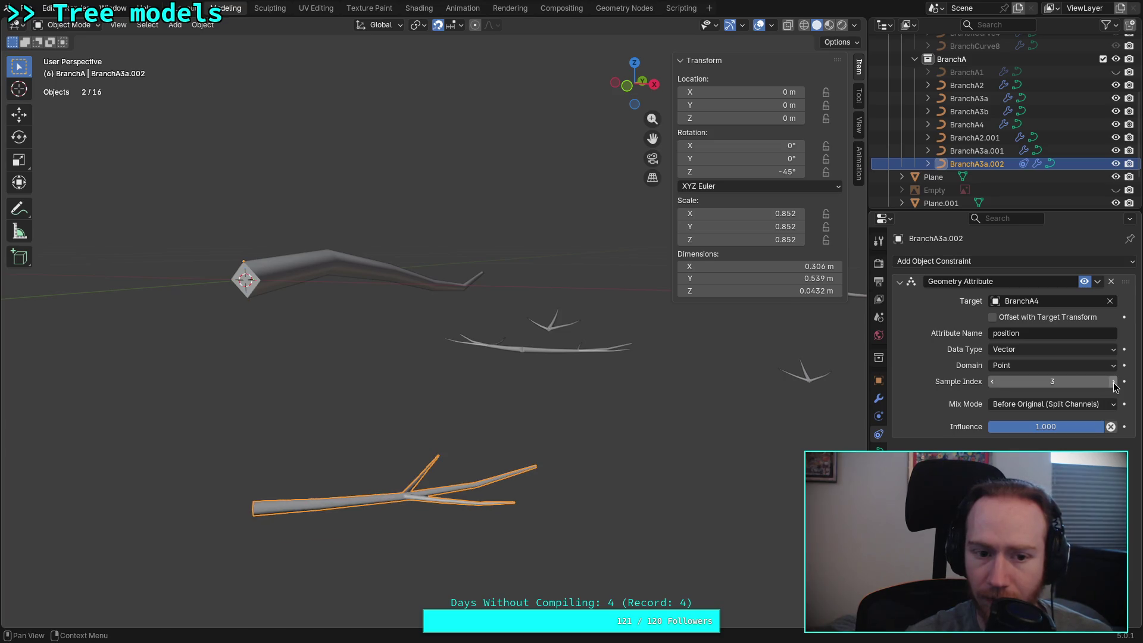
{"action": "left_click", "coordinate": [1115, 382]}
{"action": "left_click", "coordinate": [1115, 382]}
{"action": "left_click", "coordinate": [1114, 383]}
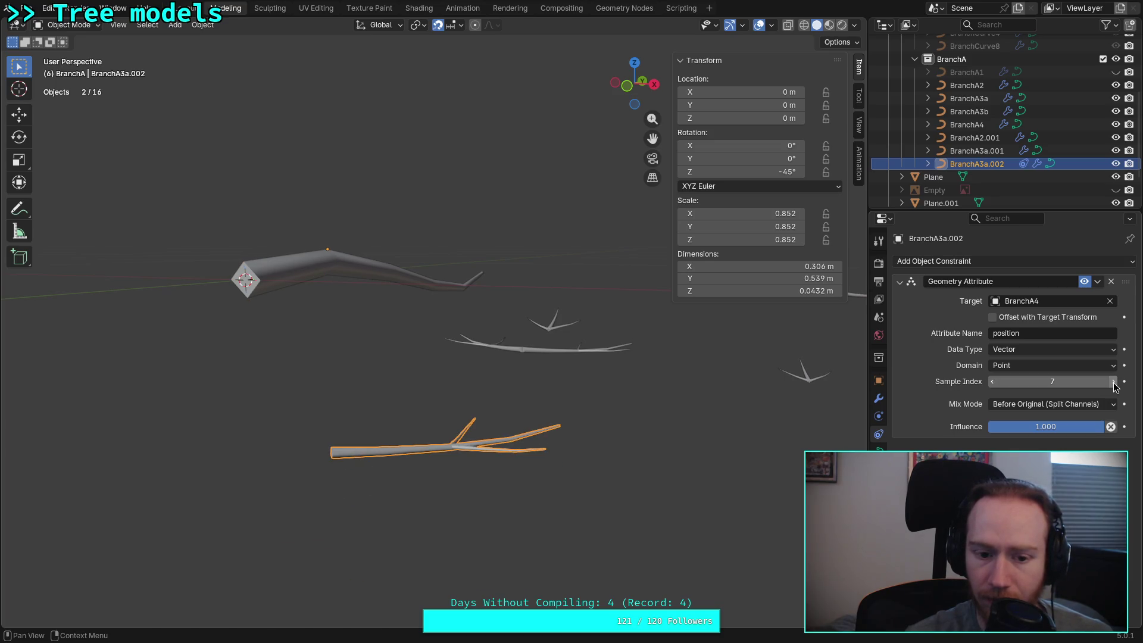
{"action": "left_click", "coordinate": [1114, 382]}
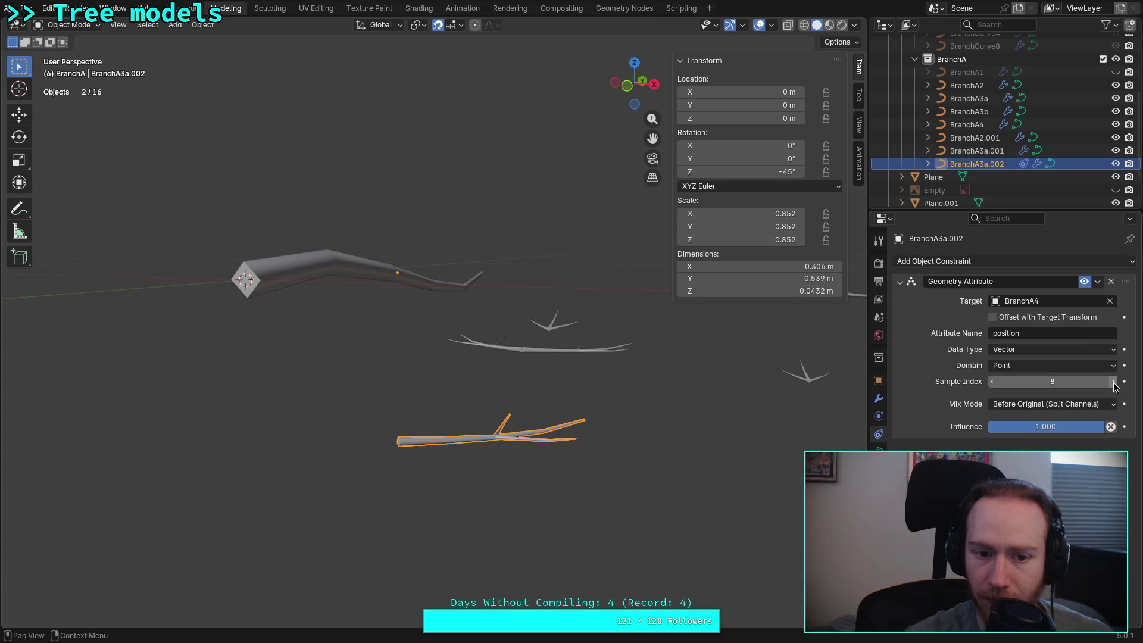
{"action": "left_click", "coordinate": [993, 382]}
{"action": "left_click", "coordinate": [992, 382]}
{"action": "left_click", "coordinate": [993, 382]}
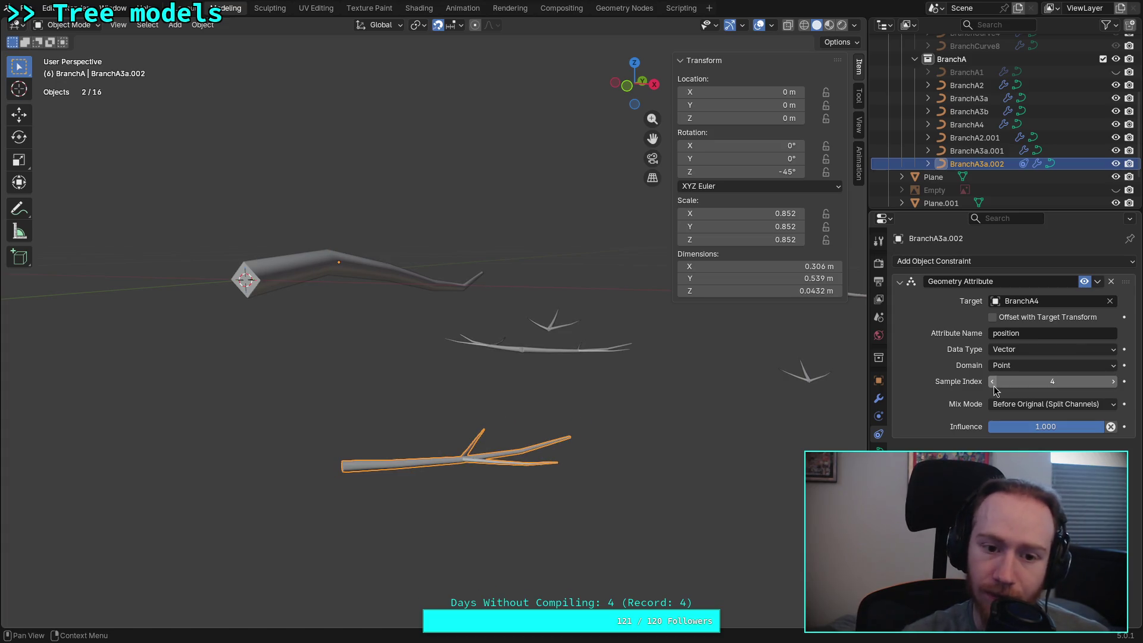
{"action": "middle_click_drag", "start_coordinate": [502, 376], "coordinate": [420, 374]}
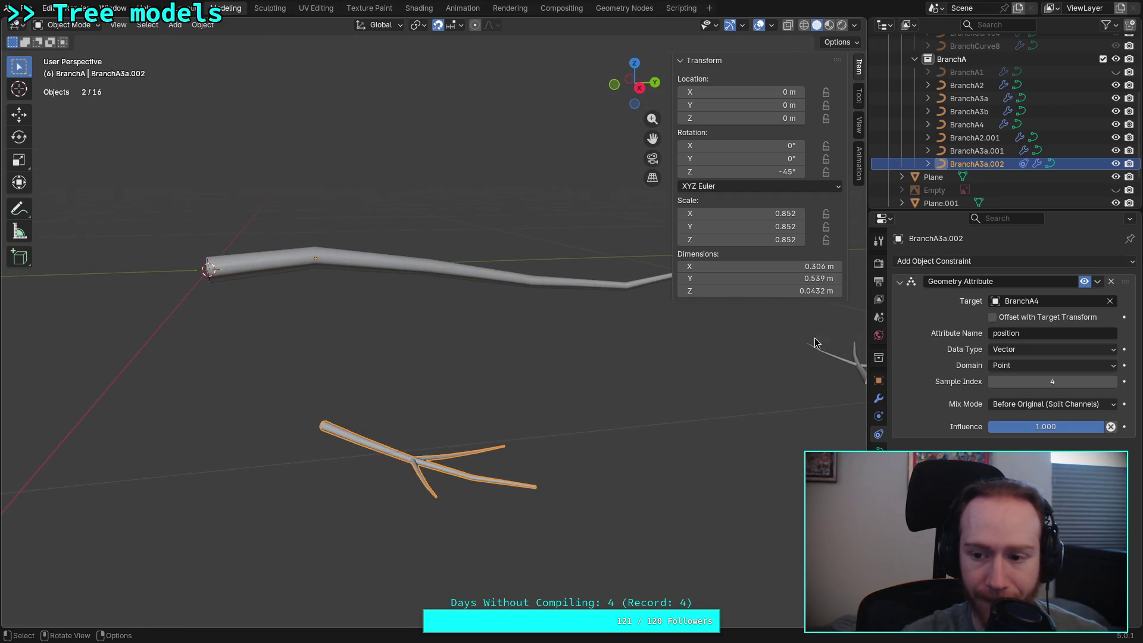
Raise the sample index to 16, bring it down to 12, and enter Edit Mode on the branch curve
{"action": "left_click_drag", "start_coordinate": [1052, 381], "coordinate": [1116, 383]}
{"action": "left_click", "coordinate": [1116, 383]}
{"action": "left_click", "coordinate": [1116, 382]}
{"action": "left_click", "coordinate": [1115, 382]}
{"action": "mouse_move", "coordinate": [619, 435]}
{"action": "middle_mouse_down"}
{"action": "mouse_move", "coordinate": [572, 427]}
{"action": "mouse_move", "coordinate": [551, 485]}
{"action": "middle_mouse_up"}
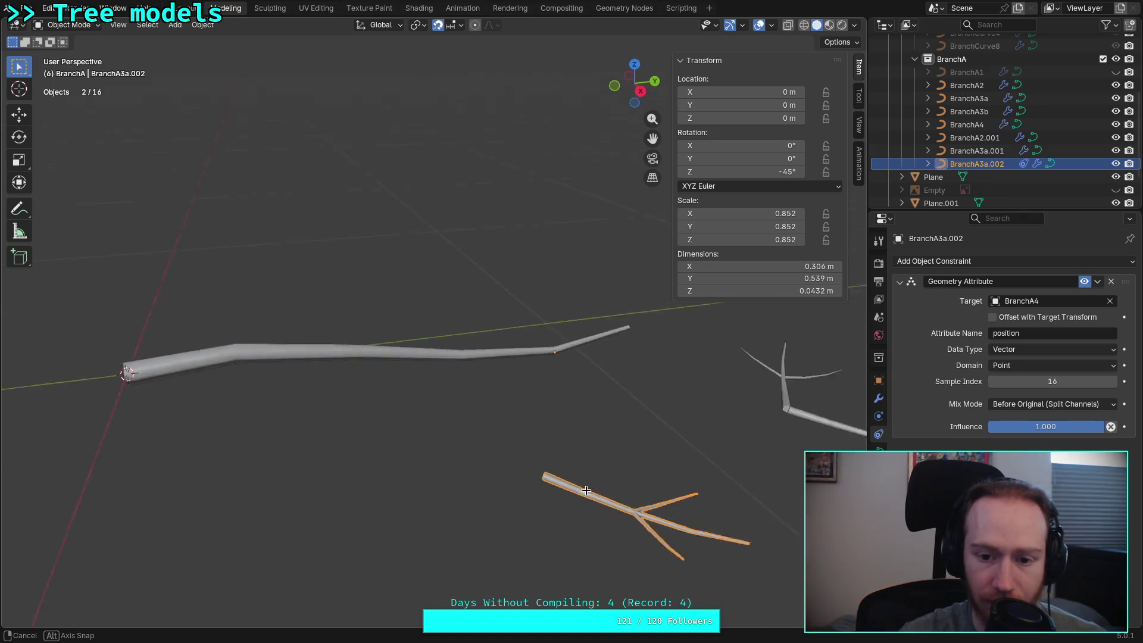
{"action": "left_click", "coordinate": [997, 383]}
{"action": "left_click", "coordinate": [997, 383]}
{"action": "left_click", "coordinate": [997, 383]}
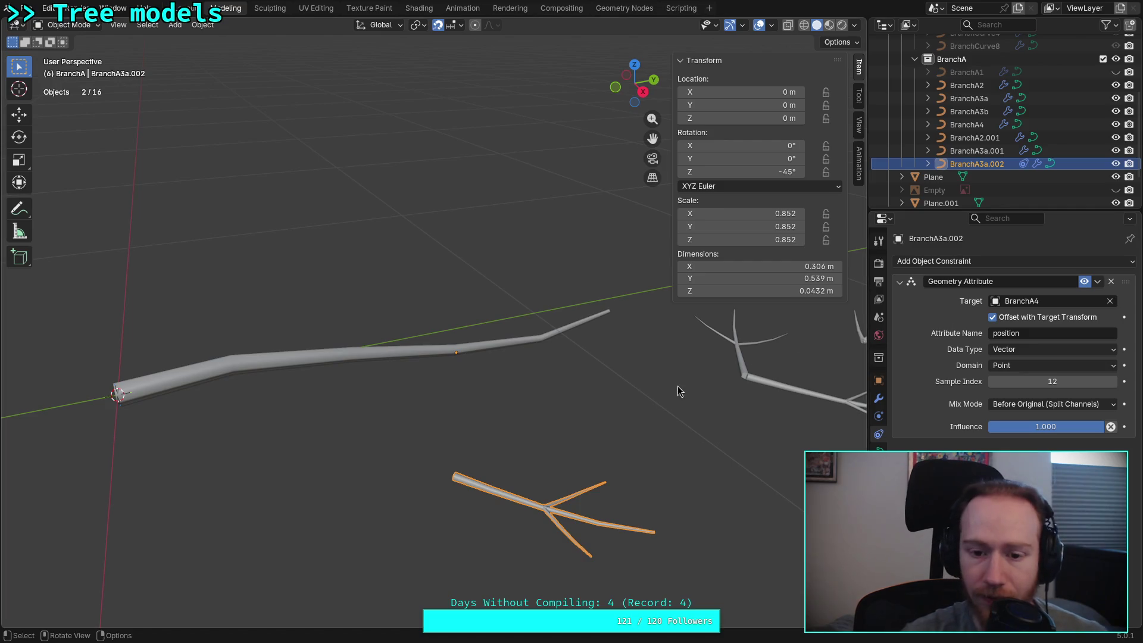
{"action": "key", "text": "Tab"}
Box-select all points of the branch curve and frame trunk and branch from the Right view
{"action": "left_click_drag", "start_coordinate": [415, 418], "coordinate": [662, 563]}
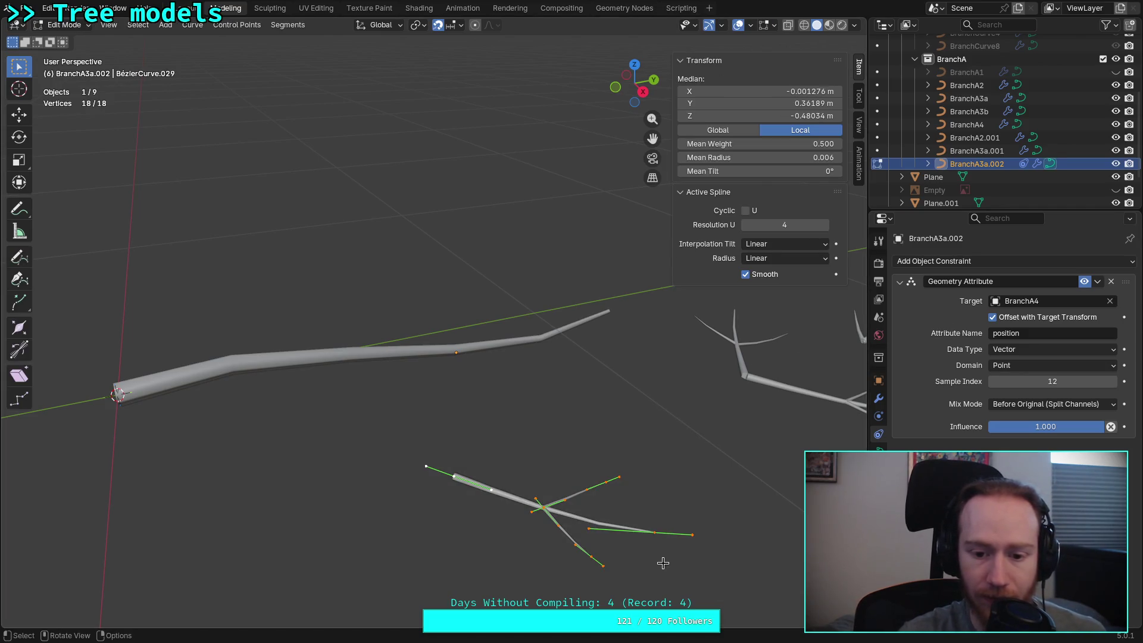
{"action": "middle_click_drag", "start_coordinate": [623, 529], "coordinate": [571, 338]}
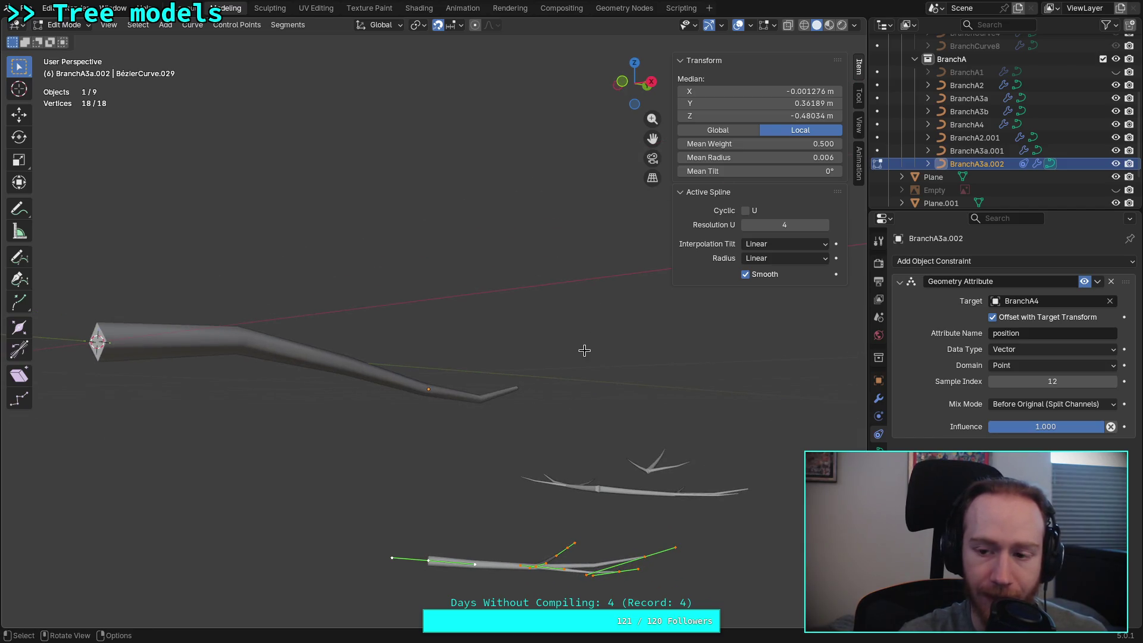
{"action": "mouse_move", "coordinate": [584, 350]}
{"action": "middle_mouse_down"}
{"action": "mouse_move", "coordinate": [330, 449]}
{"action": "mouse_move", "coordinate": [344, 438]}
{"action": "middle_mouse_up"}
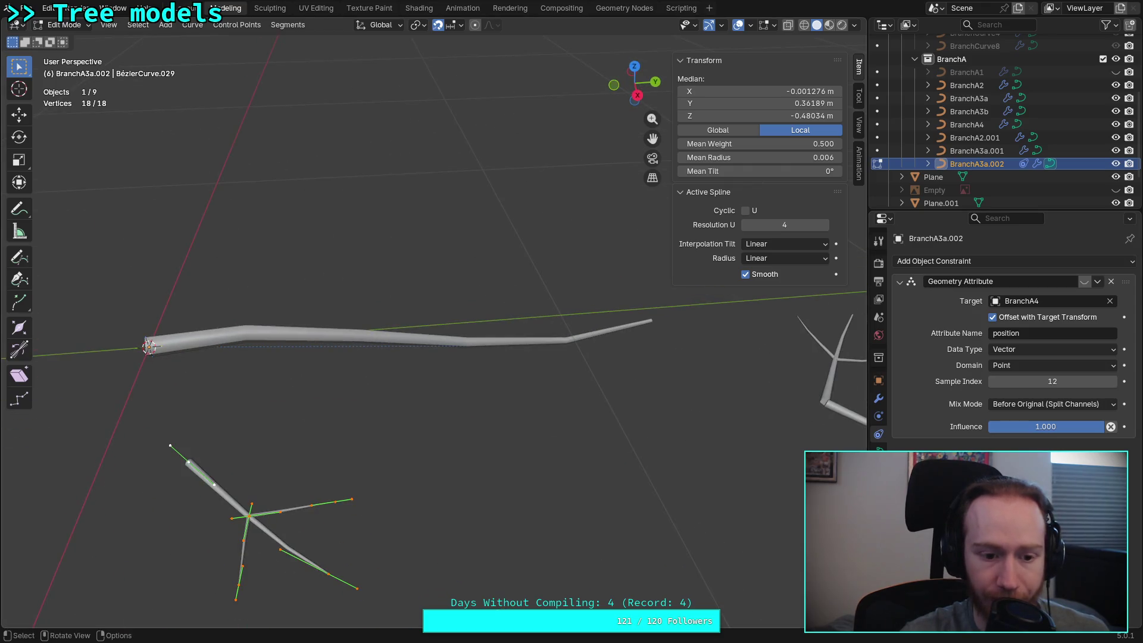
{"action": "left_click", "coordinate": [637, 94]}
{"action": "middle_click_drag", "start_coordinate": [145, 517], "coordinate": [503, 289]}
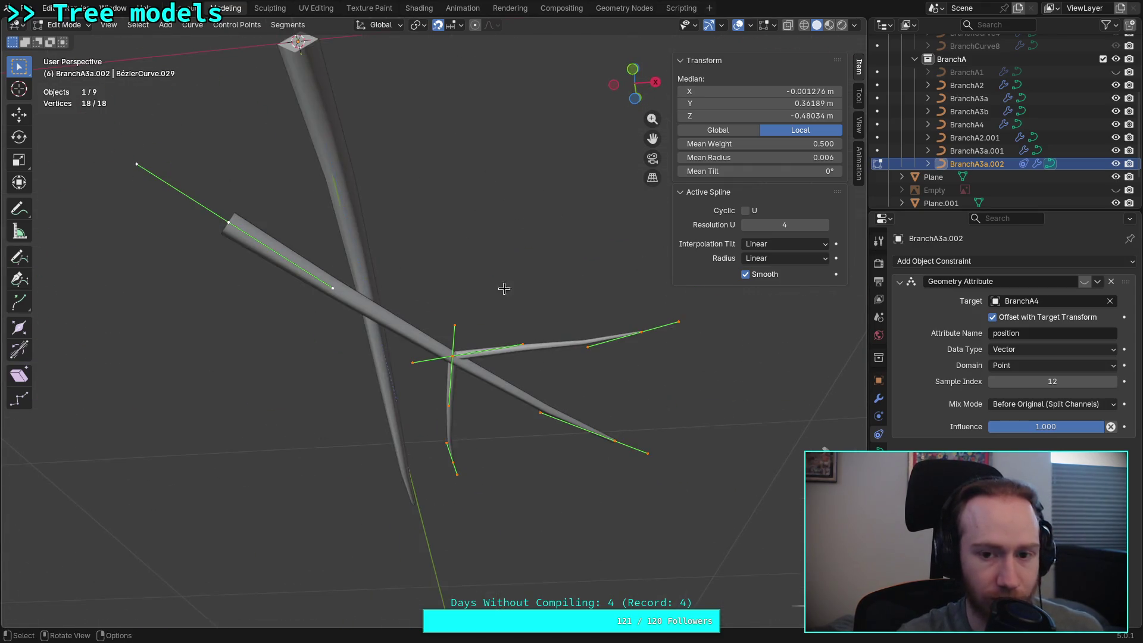
{"action": "left_click", "coordinate": [657, 86]}
{"action": "middle_click_drag", "start_coordinate": [233, 469], "coordinate": [425, 371], "text": "shift"}
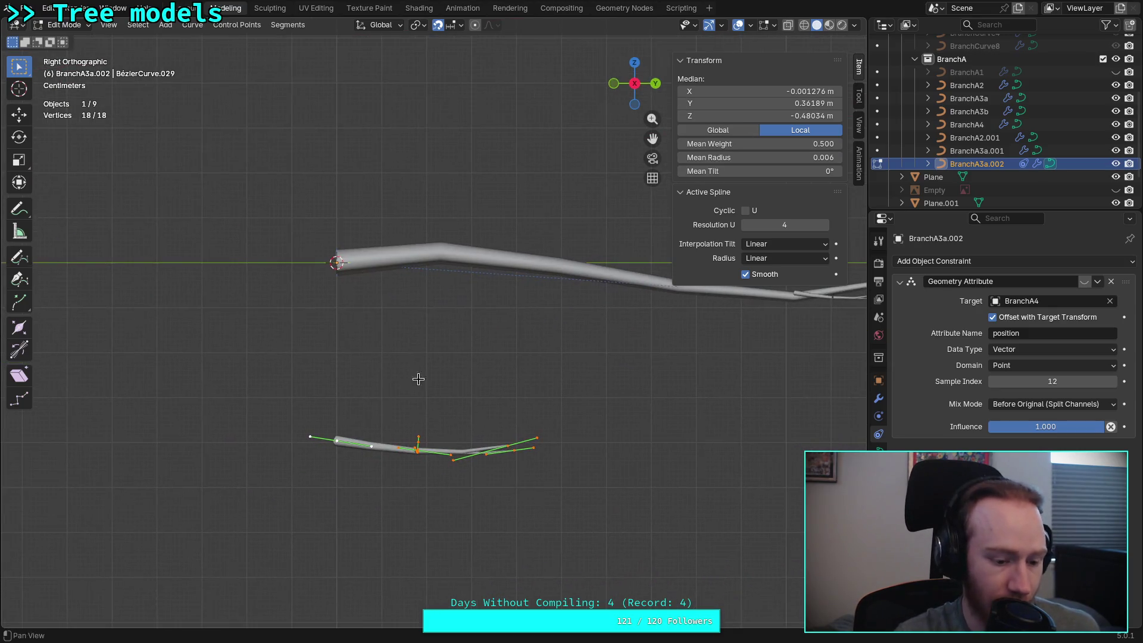
Raise the branch points along Z to the trunk end, then nudge them slightly lower
{"action": "key", "text": "g"}
{"action": "key", "text": "z"}
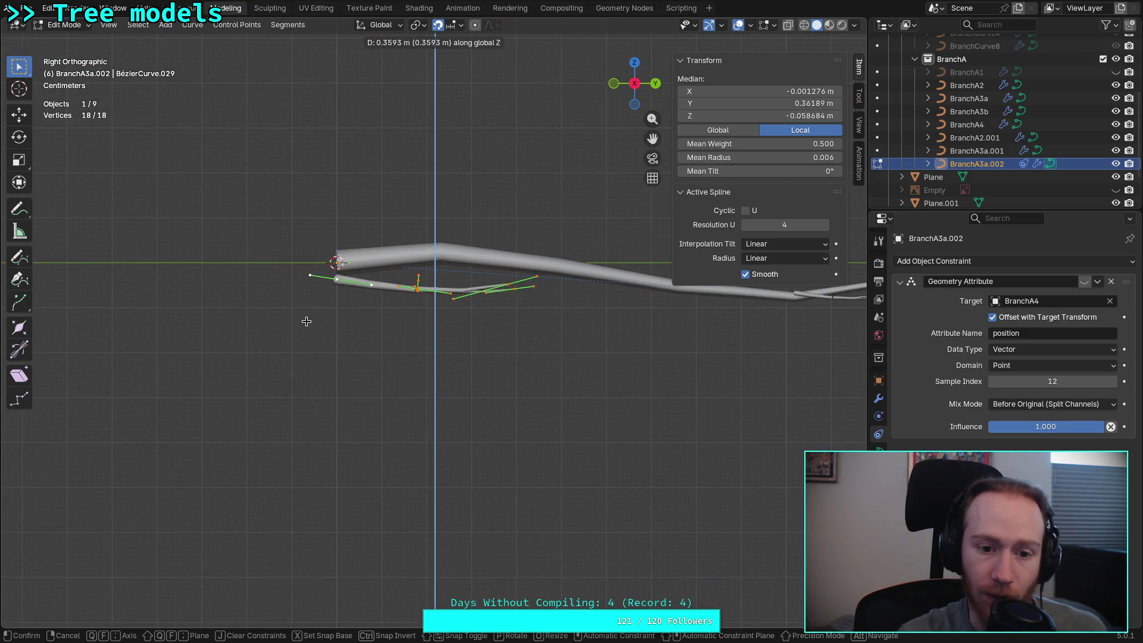
{"action": "left_click", "coordinate": [309, 250]}
{"action": "scroll", "coordinate": [308, 250], "scroll_direction": "up", "scroll_amount": 1}
{"action": "scroll", "coordinate": [357, 295], "scroll_direction": "up", "scroll_amount": 2}
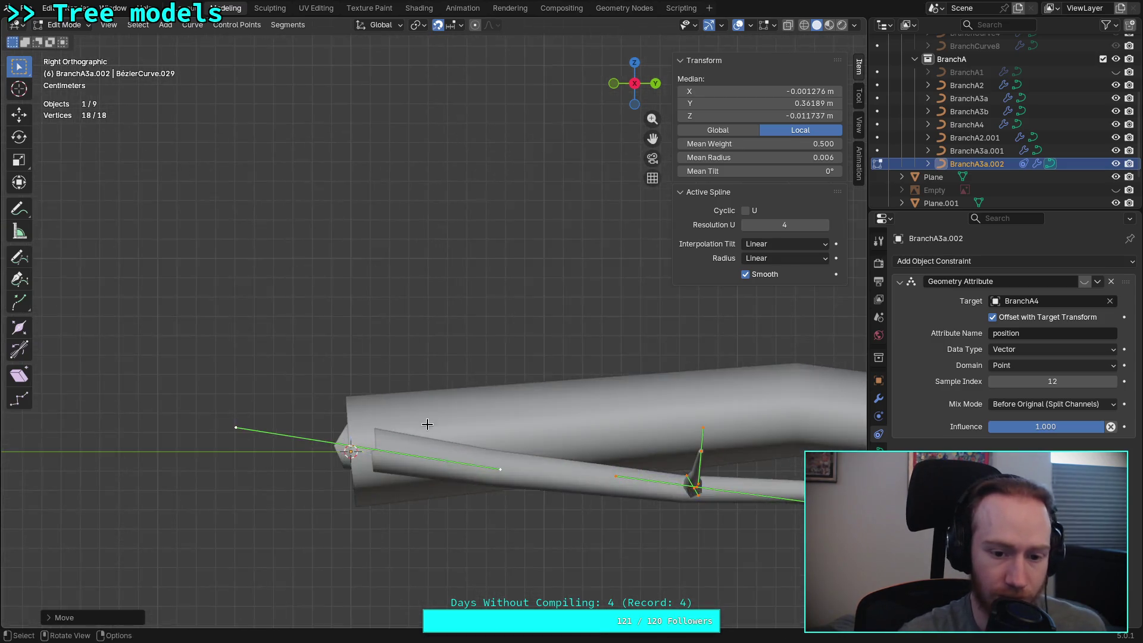
{"action": "scroll", "coordinate": [393, 331], "scroll_direction": "up", "scroll_amount": 2}
{"action": "scroll", "coordinate": [417, 354], "scroll_direction": "up", "scroll_amount": 2}
{"action": "scroll", "coordinate": [418, 355], "scroll_direction": "up", "scroll_amount": 2}
{"action": "scroll", "coordinate": [417, 355], "scroll_direction": "up", "scroll_amount": 2}
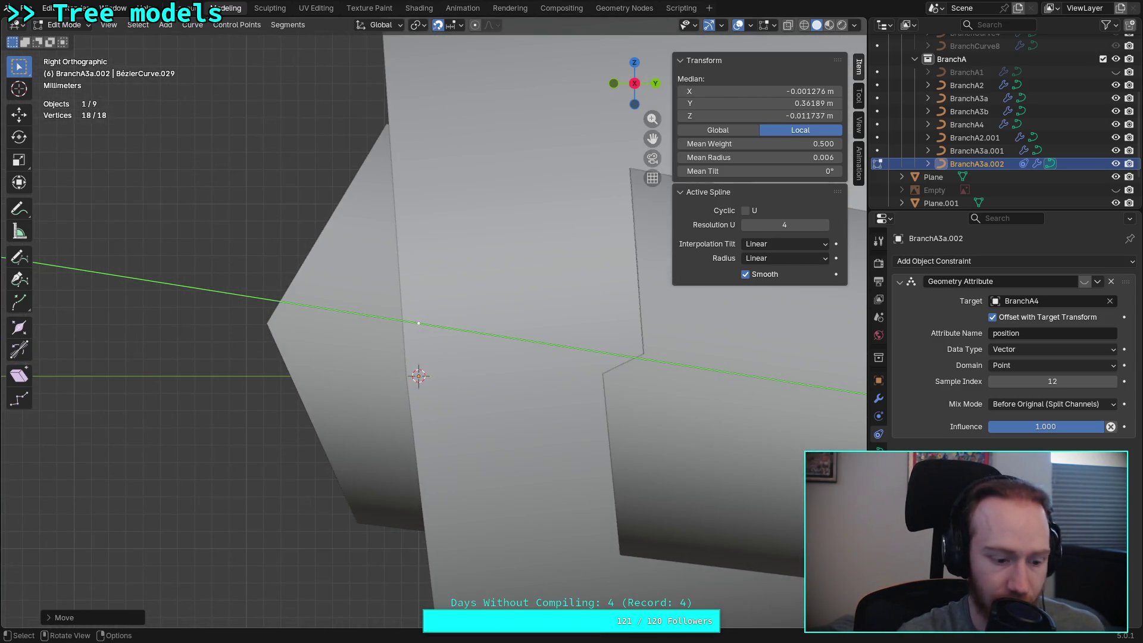
{"action": "key", "text": "g"}
{"action": "key", "text": "z"}
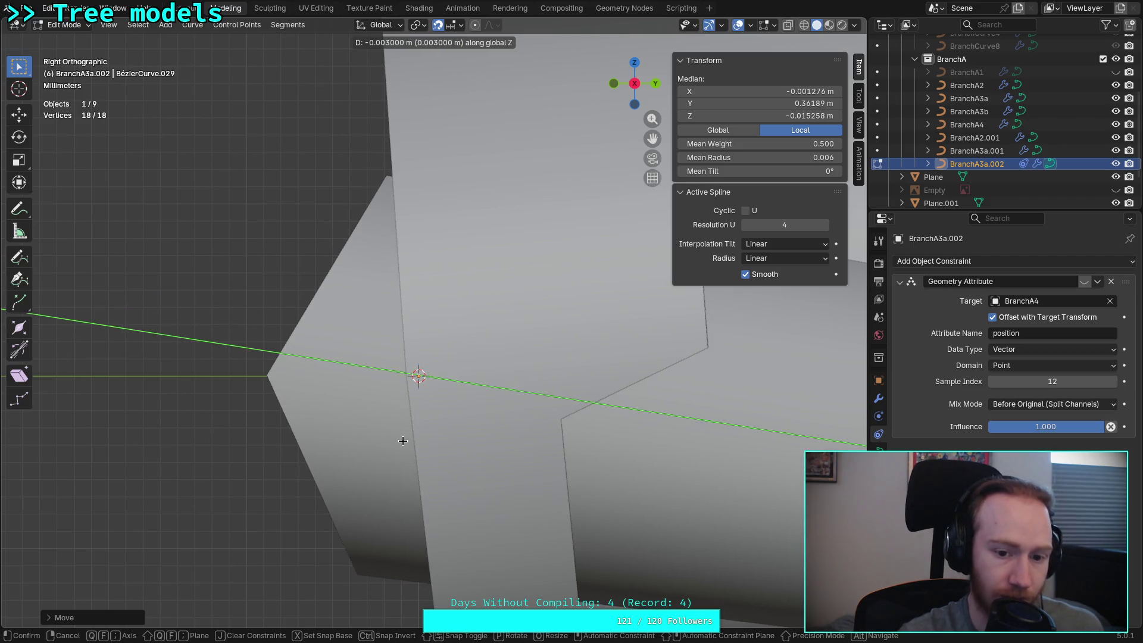
{"action": "left_click", "coordinate": [404, 436]}
Check the branch from the Top view, then switch over to the web browser
{"action": "left_click", "coordinate": [636, 63]}
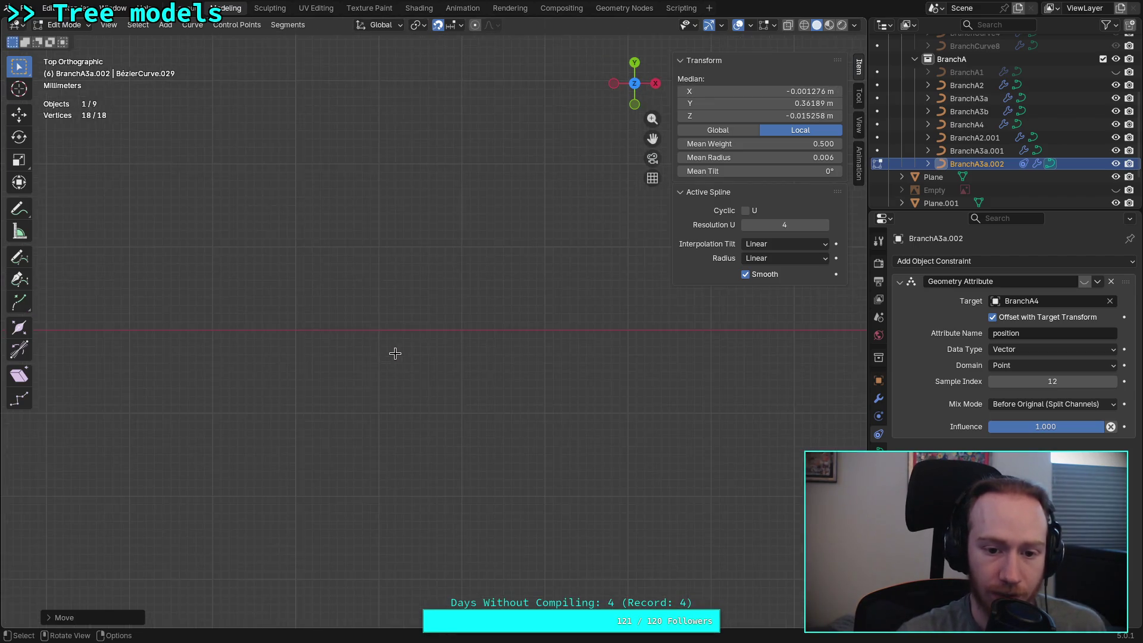
{"action": "scroll", "coordinate": [395, 352], "scroll_direction": "down", "scroll_amount": 3}
{"action": "scroll", "coordinate": [351, 353], "scroll_direction": "down", "scroll_amount": 2}
{"action": "scroll", "coordinate": [206, 330], "scroll_direction": "up", "scroll_amount": 1}
{"action": "mouse_move", "coordinate": [211, 329]}
{"action": "middle_mouse_down", "text": "shift"}
{"action": "mouse_move", "coordinate": [528, 363]}
{"action": "mouse_move", "coordinate": [339, 341]}
{"action": "mouse_move", "coordinate": [340, 389]}
{"action": "mouse_move", "coordinate": [417, 348]}
{"action": "middle_mouse_up", "text": "shift"}
{"action": "scroll", "coordinate": [528, 367], "scroll_direction": "up", "scroll_amount": 2}
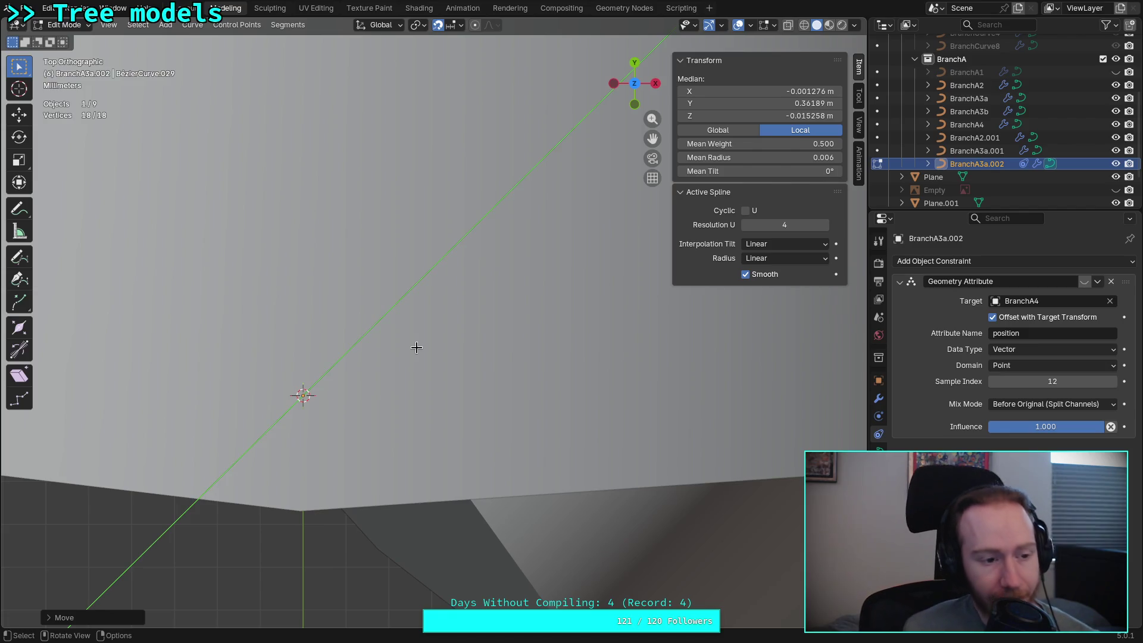
{"action": "key", "text": "super+3"}
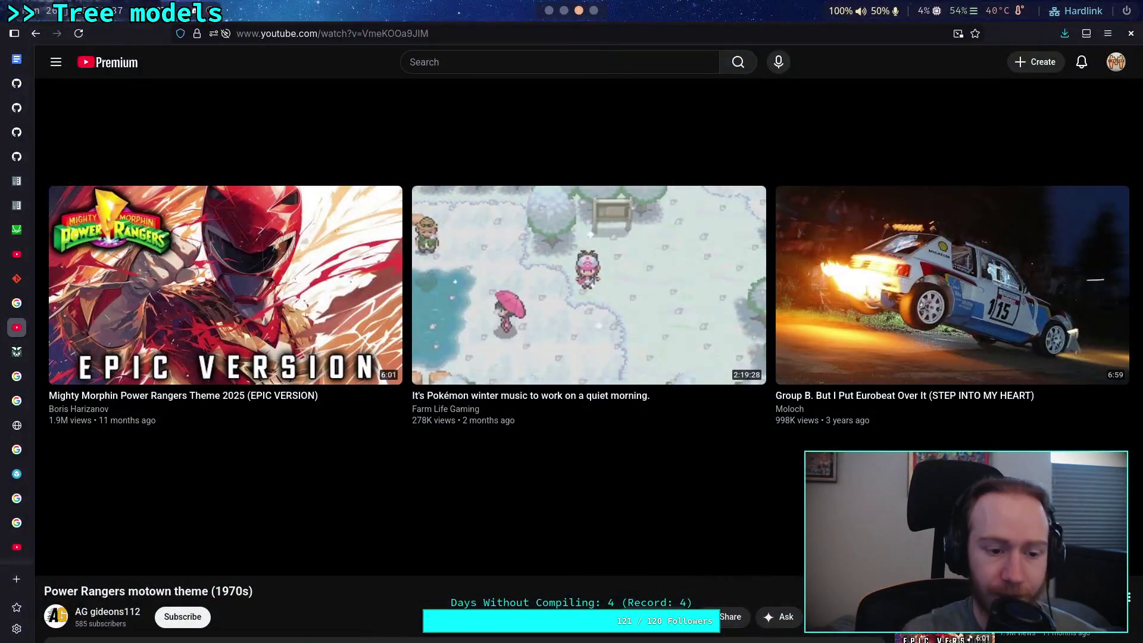
Bring up the Google 'acre to meters squared' tab via the Douglas fir image search tab
{"action": "left_click", "coordinate": [398, 33]}
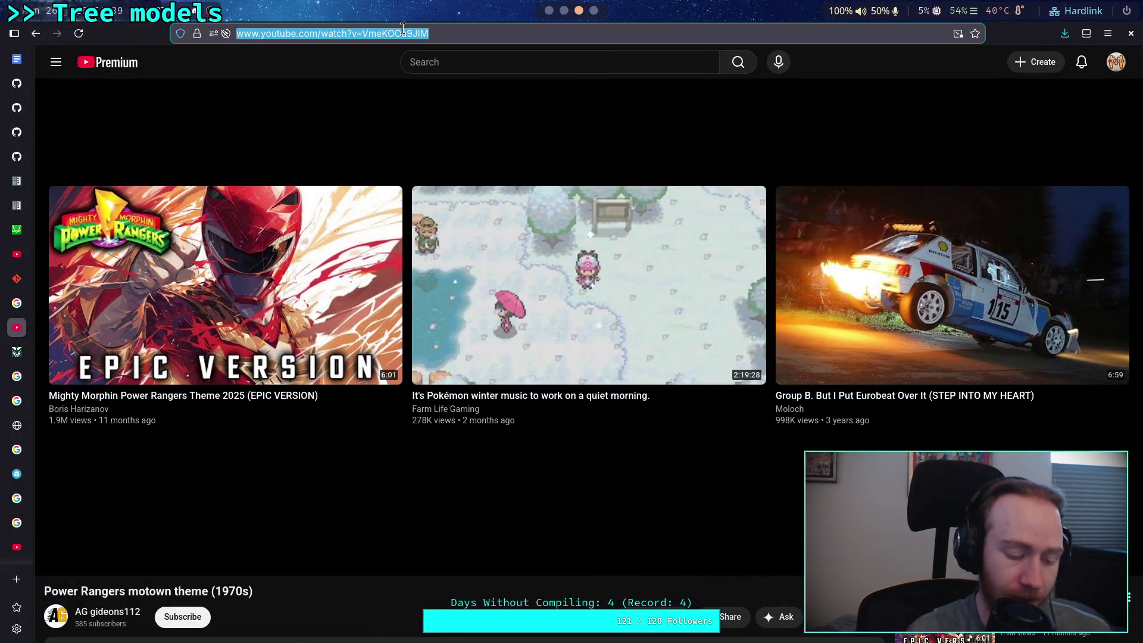
{"action": "type", "text": "blender"}
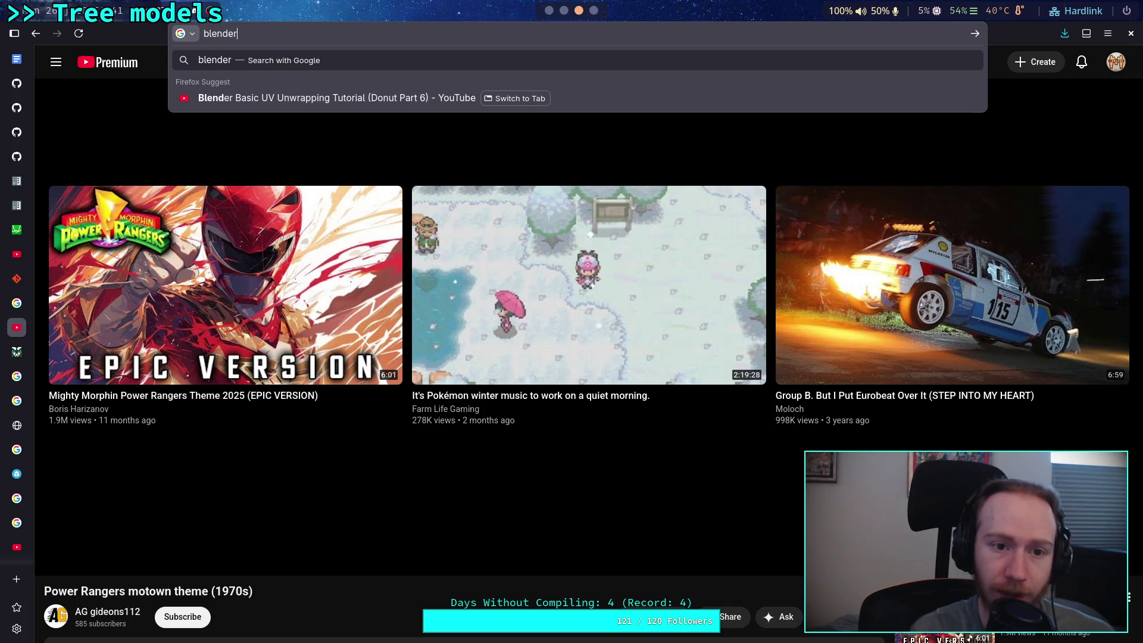
{"action": "mouse_move", "coordinate": [16, 547]}
{"action": "scroll", "coordinate": [18, 554], "scroll_direction": "down", "scroll_amount": 5}
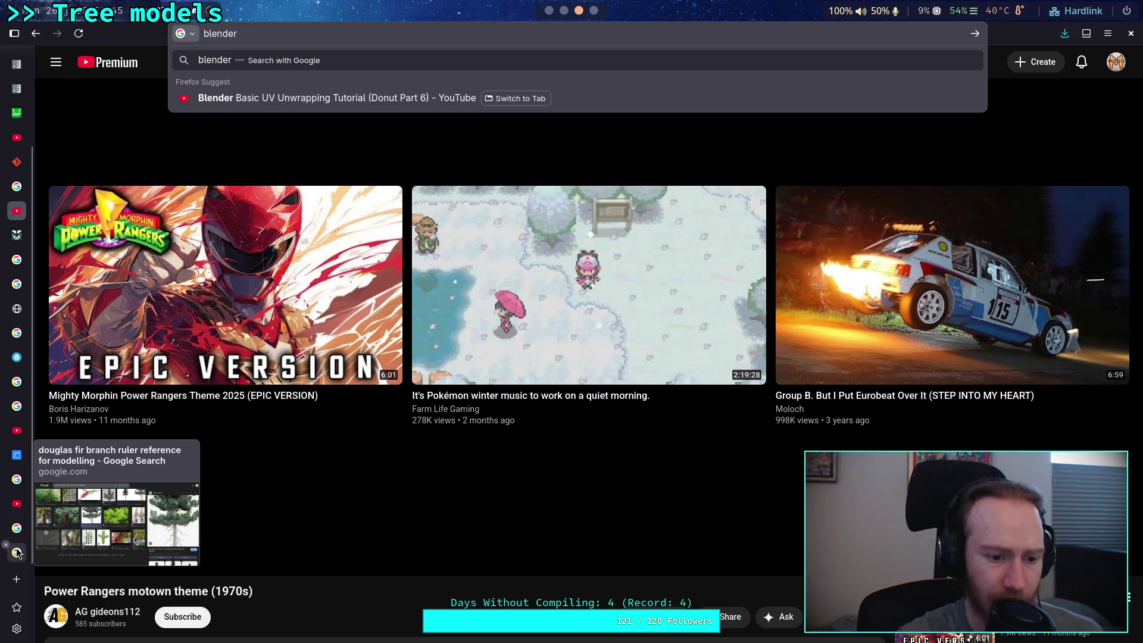
{"action": "left_click", "coordinate": [18, 552]}
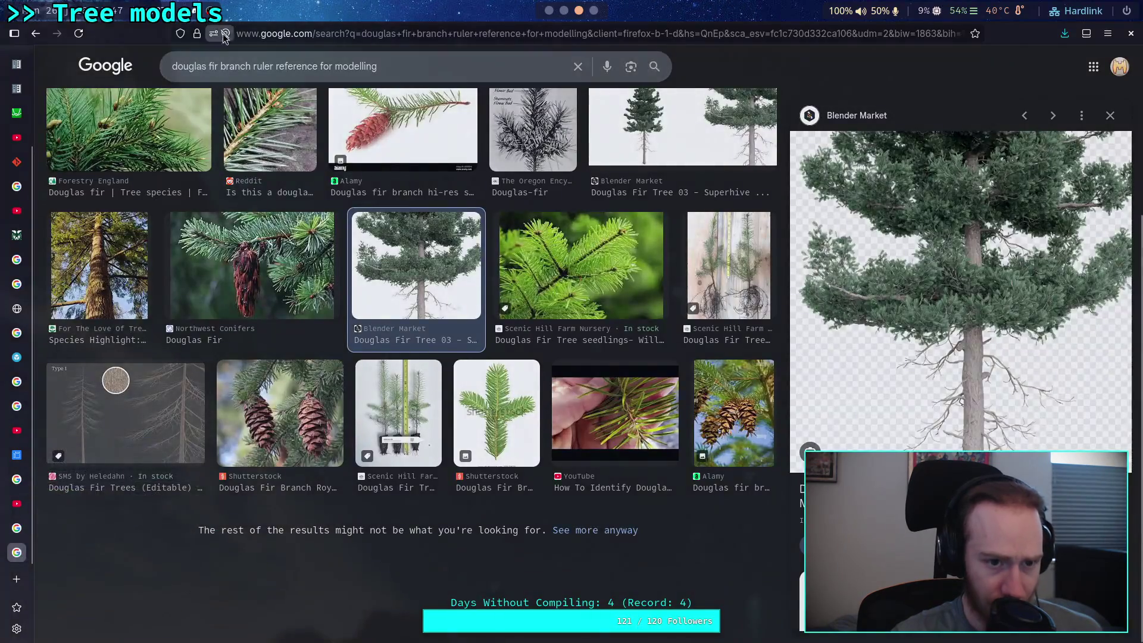
{"action": "left_click", "coordinate": [30, 525]}
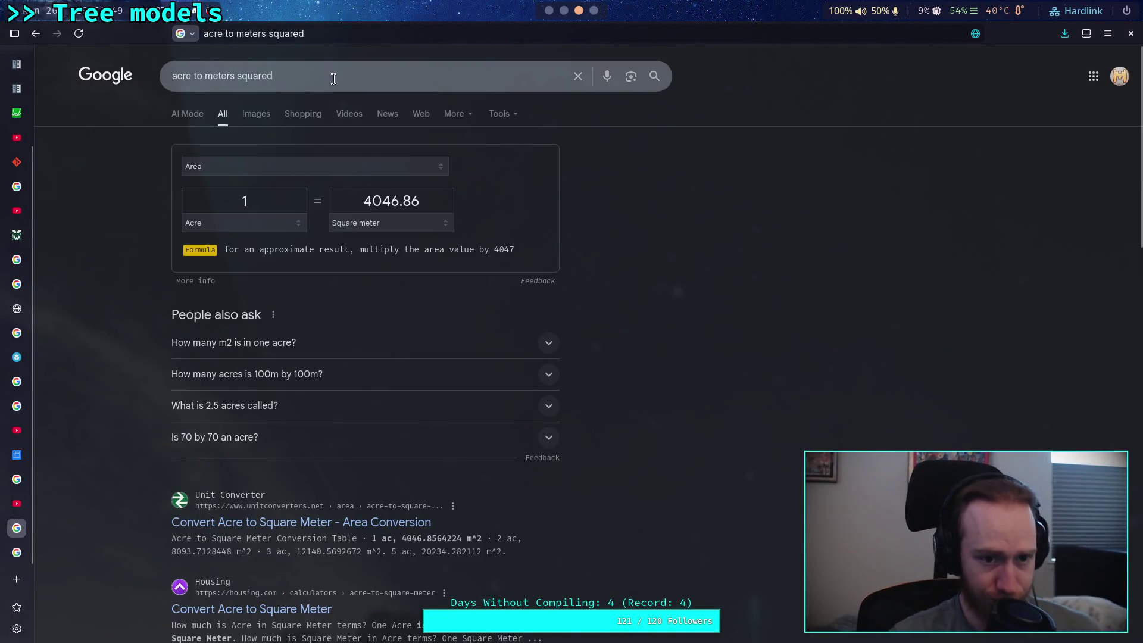
Search 'blender attach to curve control point', expand the AI overview and open the Bezier control point question
{"action": "left_click_drag", "start_coordinate": [318, 67], "coordinate": [162, 63]}
{"action": "type", "text": "ble"}
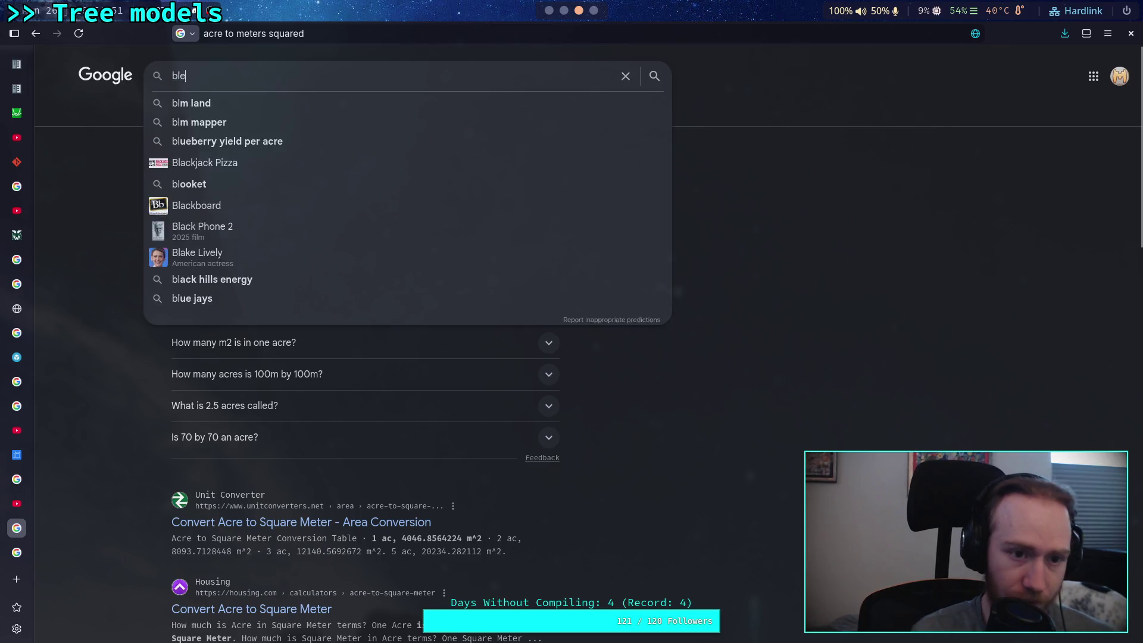
{"action": "type", "text": "ndo"}
{"action": "key", "text": "BackSpace"}
{"action": "type", "text": "er attack"}
{"action": "key", "text": "BackSpace"}
{"action": "type", "text": "h to "}
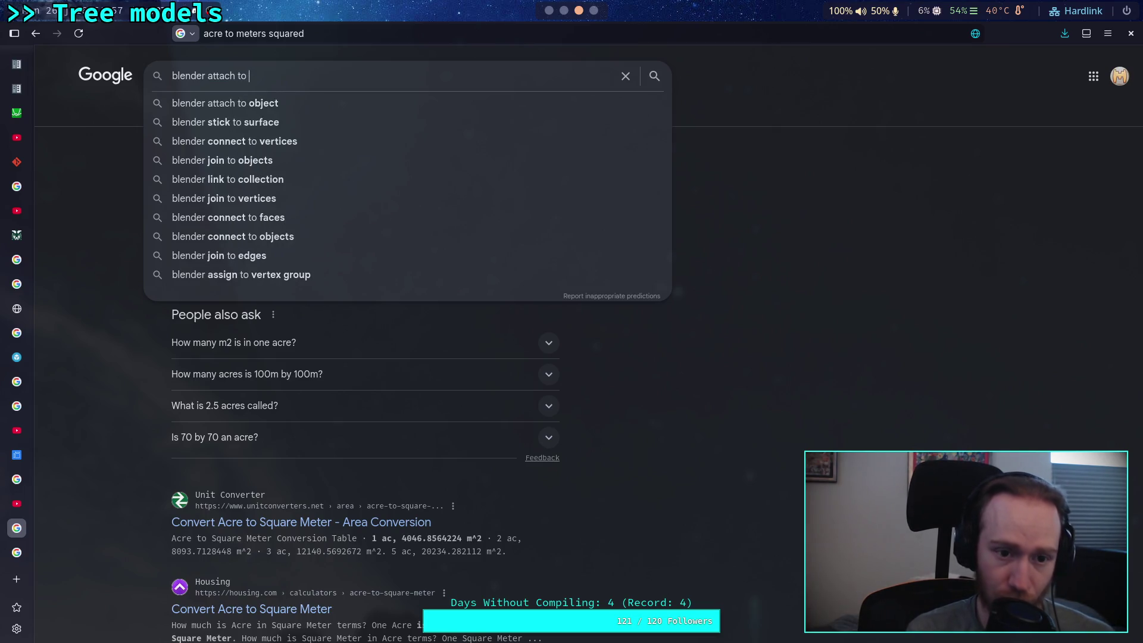
{"action": "type", "text": "curve c"}
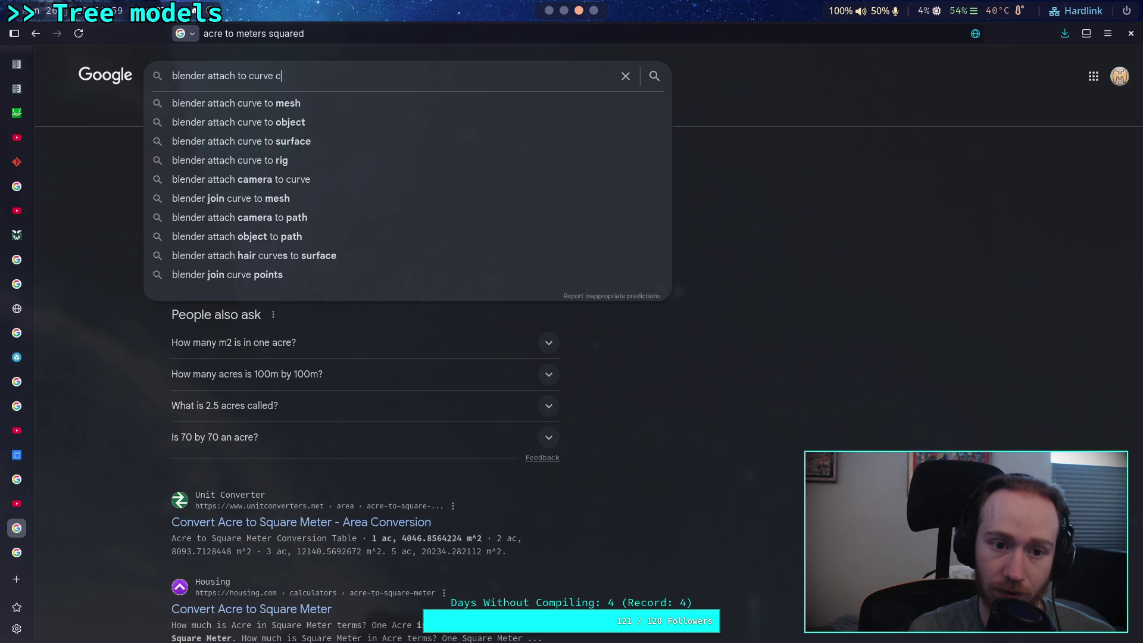
{"action": "type", "text": "ontrol p"}
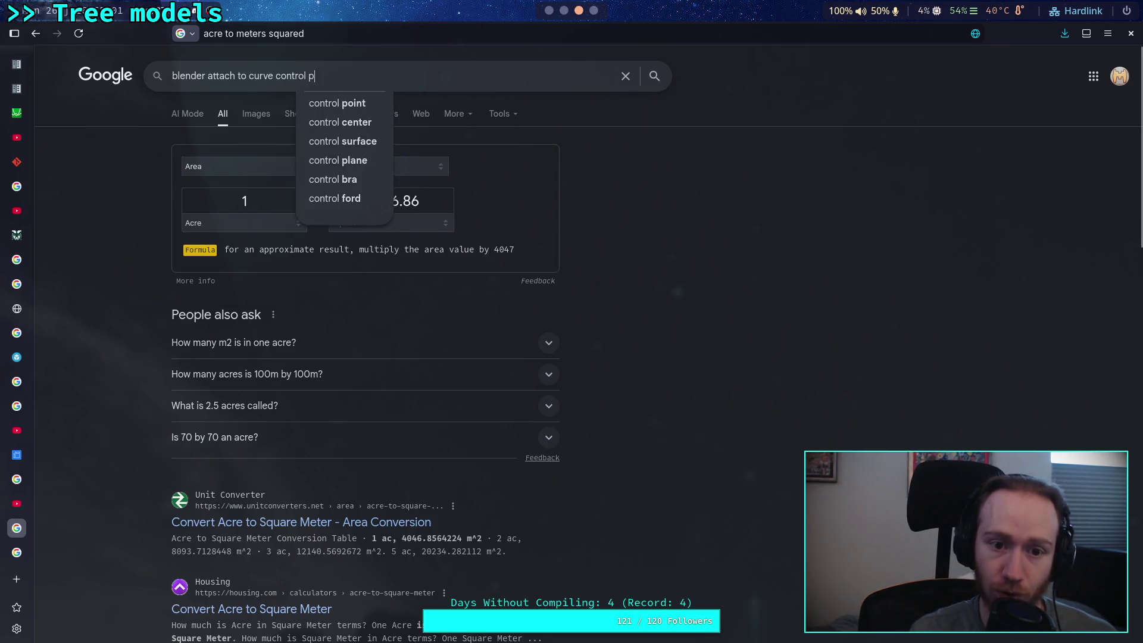
{"action": "type", "text": "oint"}
{"action": "key", "text": "Return"}
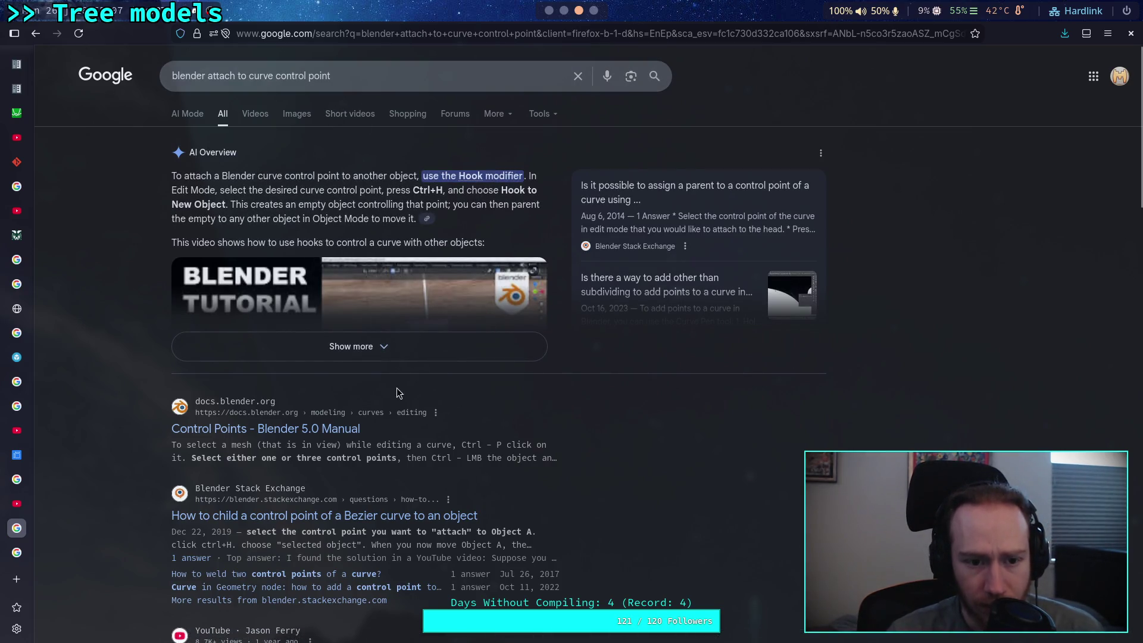
{"action": "left_click", "coordinate": [393, 349]}
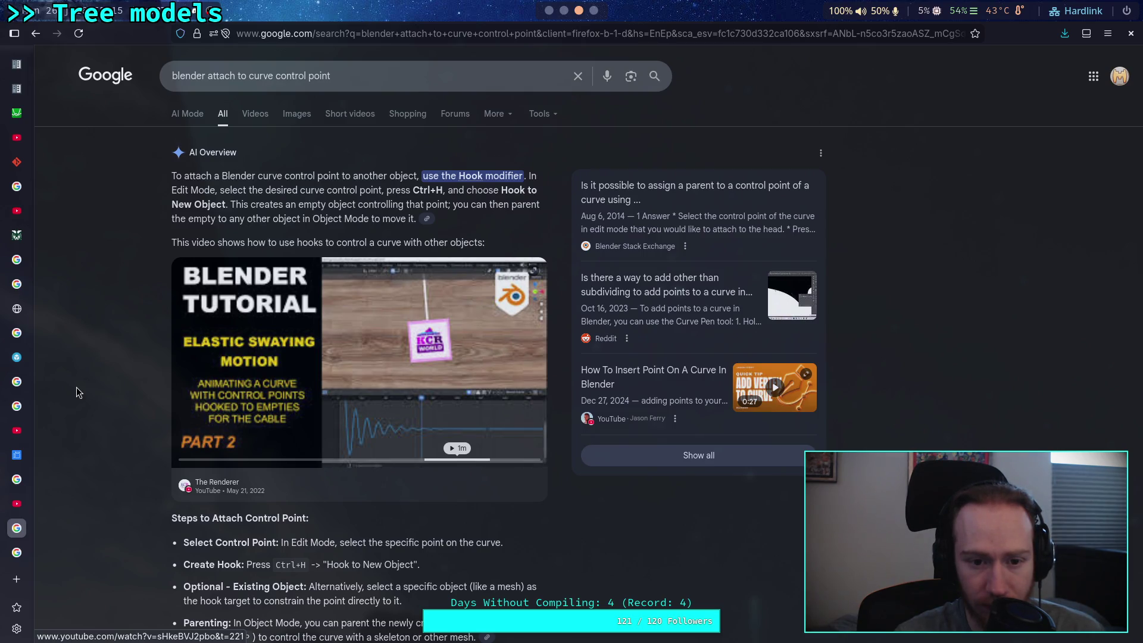
{"action": "scroll", "coordinate": [76, 388], "scroll_direction": "down", "scroll_amount": 5}
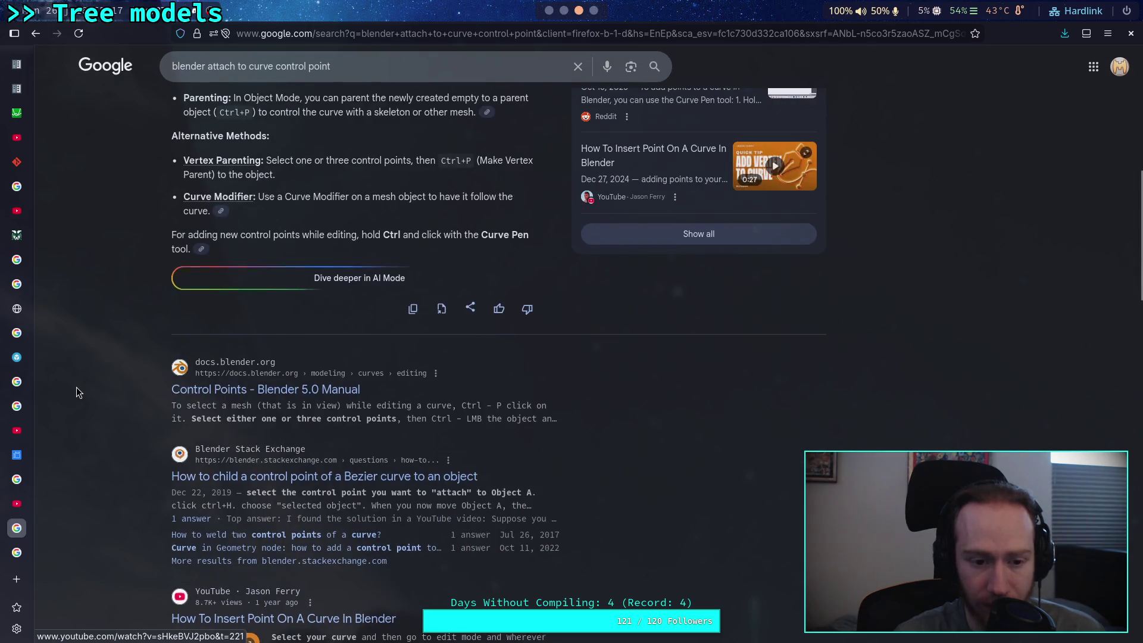
{"action": "scroll", "coordinate": [77, 388], "scroll_direction": "down", "scroll_amount": 1}
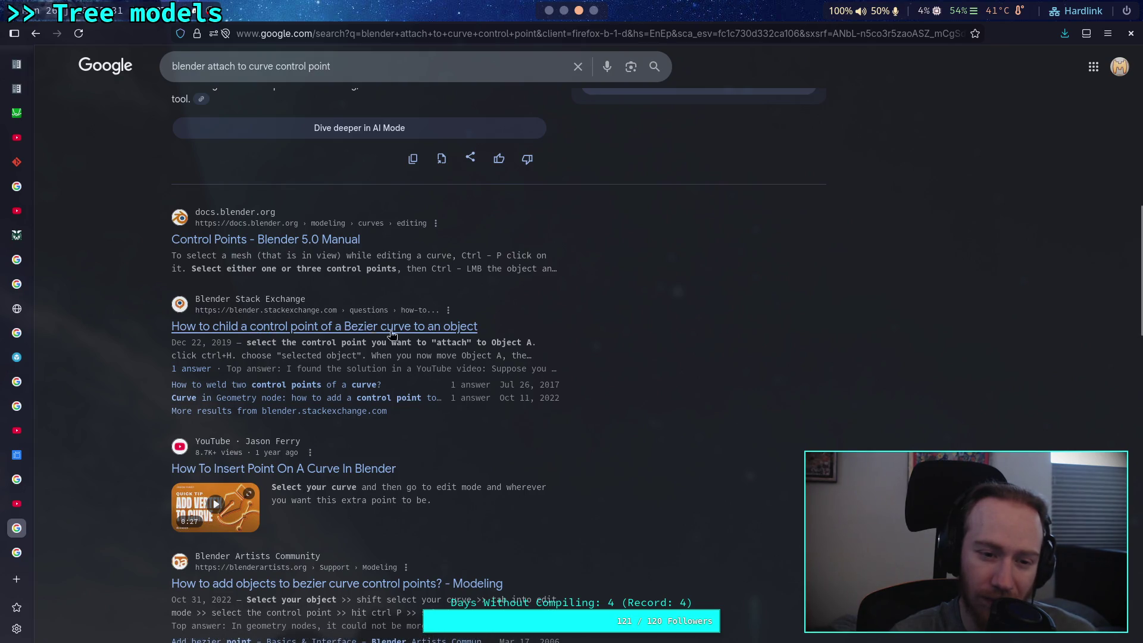
{"action": "left_click", "coordinate": [361, 324]}
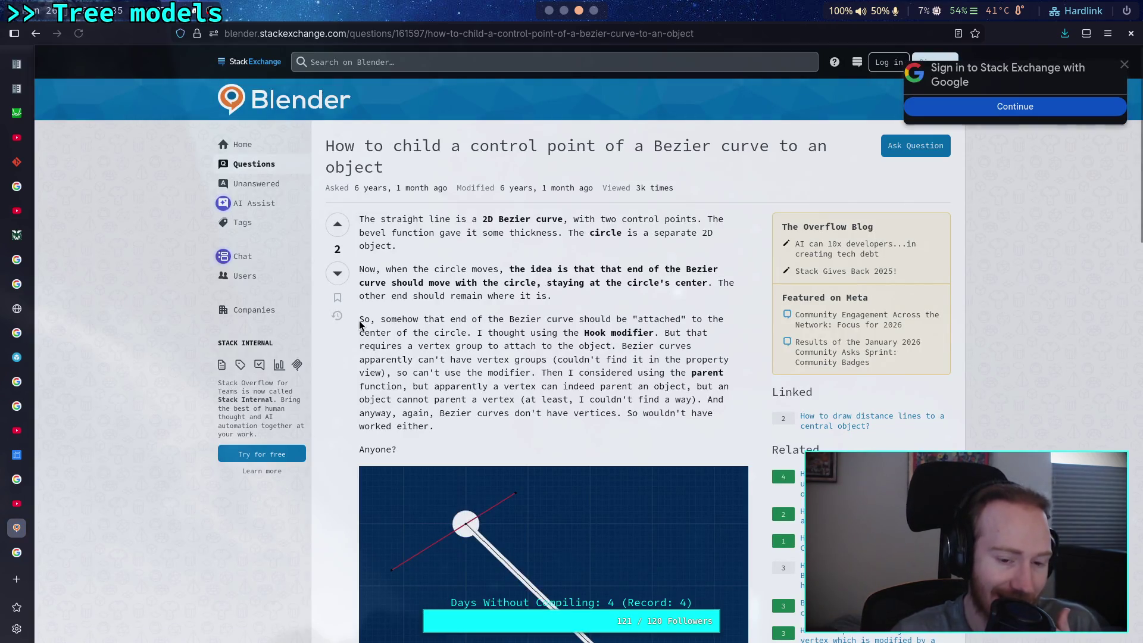
{"action": "scroll", "coordinate": [340, 375], "scroll_direction": "down", "scroll_amount": 2}
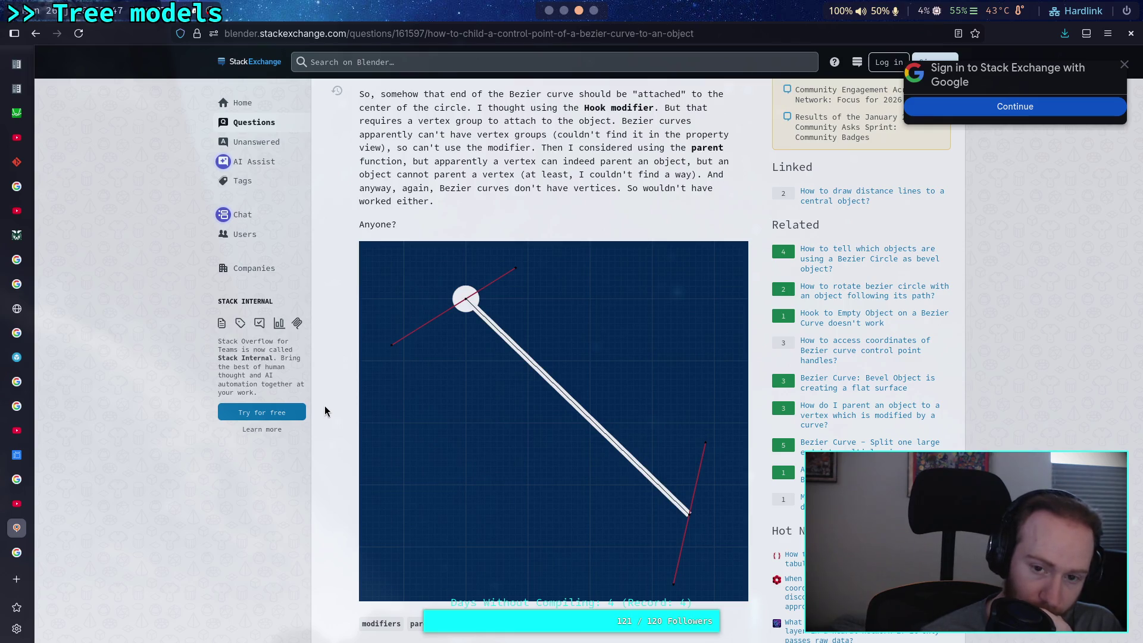
{"action": "scroll", "coordinate": [325, 411], "scroll_direction": "down", "scroll_amount": 4}
{"action": "scroll", "coordinate": [327, 419], "scroll_direction": "down", "scroll_amount": 4}
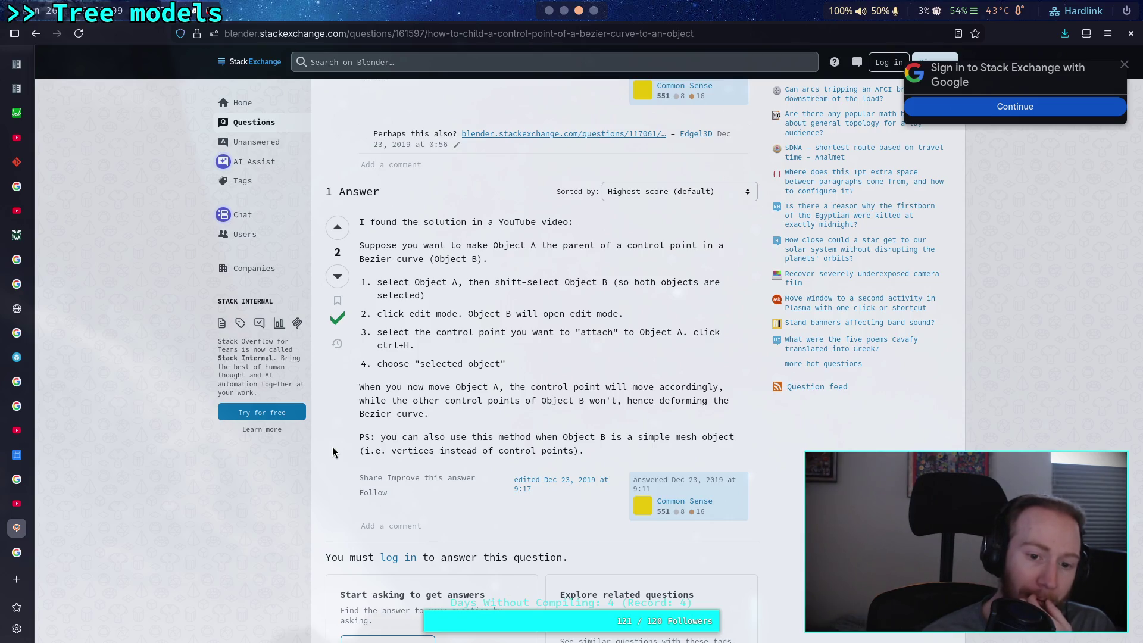
Switch back from the Stack Exchange answer to Blender
{"action": "key", "text": "alt+Tab"}
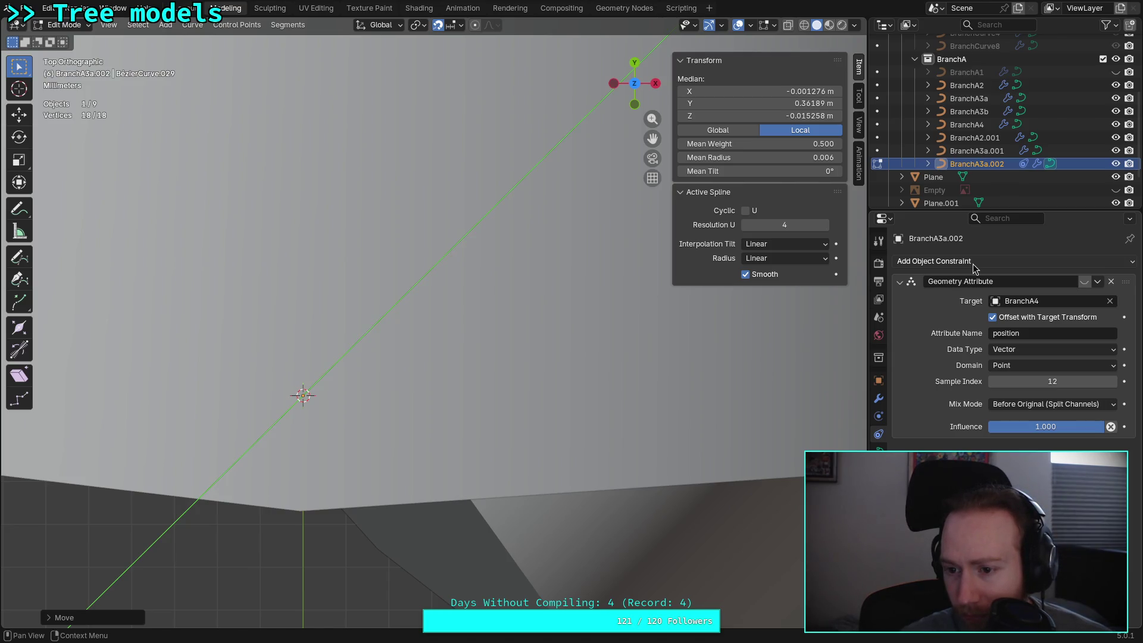
{"action": "left_click", "coordinate": [880, 416]}
{"action": "left_click", "coordinate": [878, 434]}
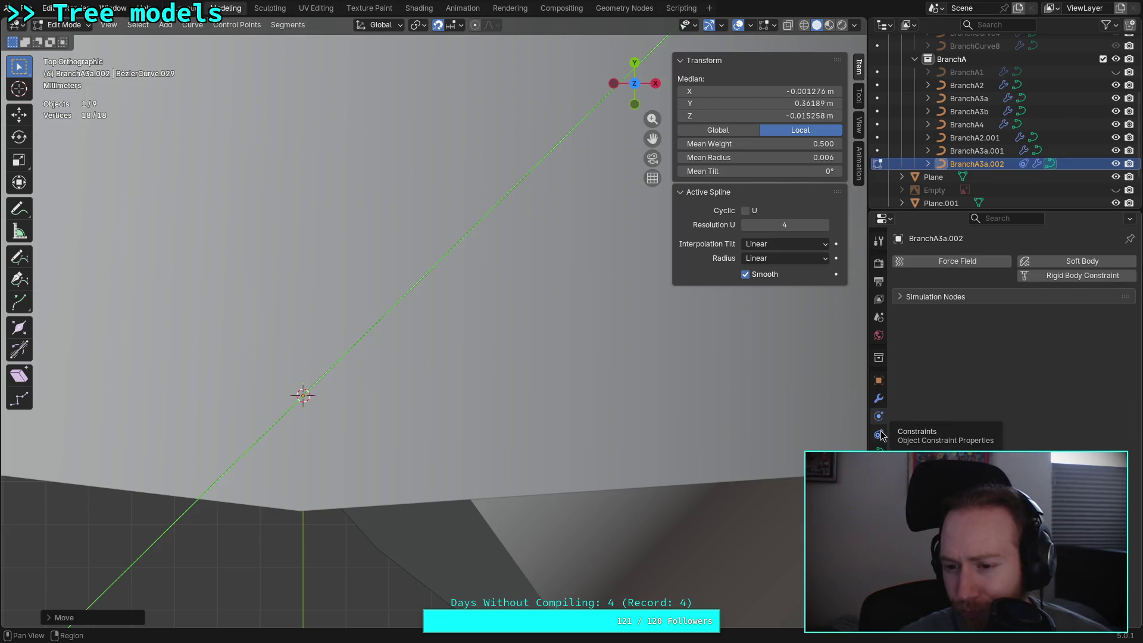
{"action": "left_click", "coordinate": [879, 434]}
{"action": "scroll", "coordinate": [537, 339], "scroll_direction": "down", "scroll_amount": 3}
{"action": "scroll", "coordinate": [620, 326], "scroll_direction": "down", "scroll_amount": 3}
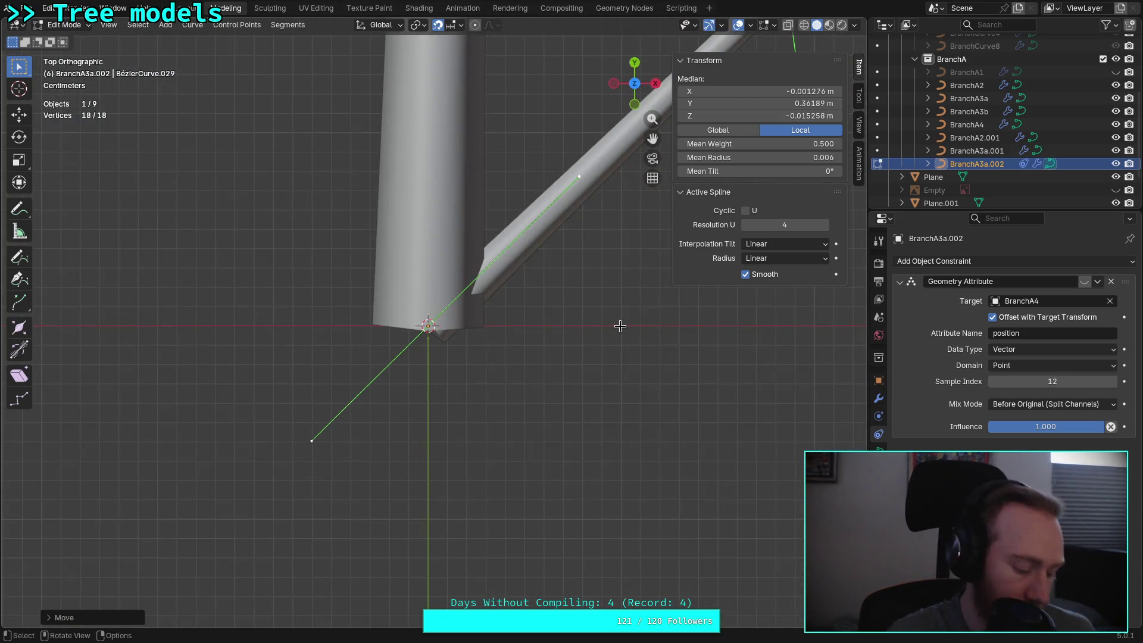
{"action": "scroll", "coordinate": [498, 449], "scroll_direction": "down", "scroll_amount": 3}
{"action": "middle_click_drag", "start_coordinate": [511, 438], "coordinate": [510, 375], "text": "shift"}
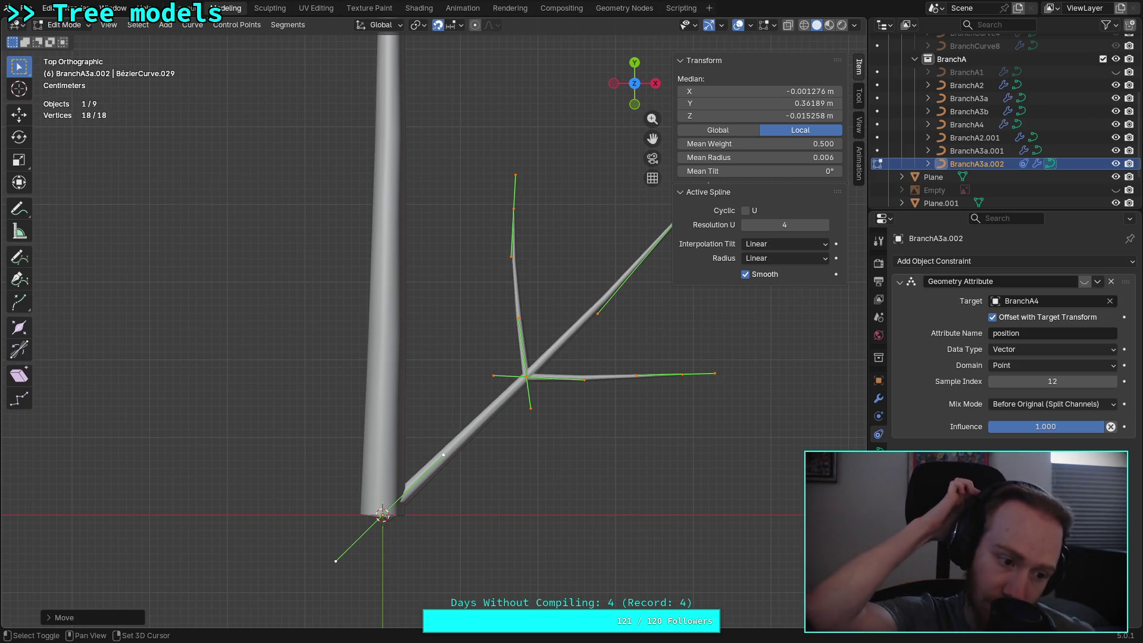
{"action": "scroll", "coordinate": [305, 521], "scroll_direction": "down", "scroll_amount": 3}
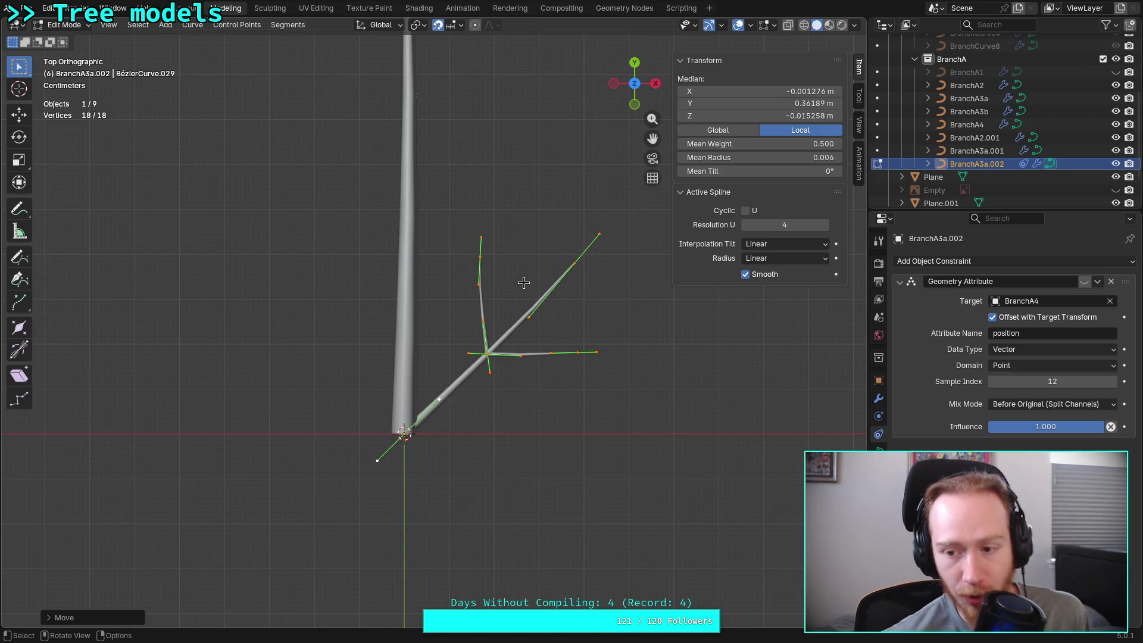
{"action": "scroll", "coordinate": [485, 358], "scroll_direction": "down", "scroll_amount": 2}
{"action": "mouse_move", "coordinate": [485, 357]}
{"action": "middle_mouse_down", "text": "shift"}
{"action": "mouse_move", "coordinate": [472, 458]}
{"action": "mouse_move", "coordinate": [468, 377]}
{"action": "middle_mouse_up", "text": "shift"}
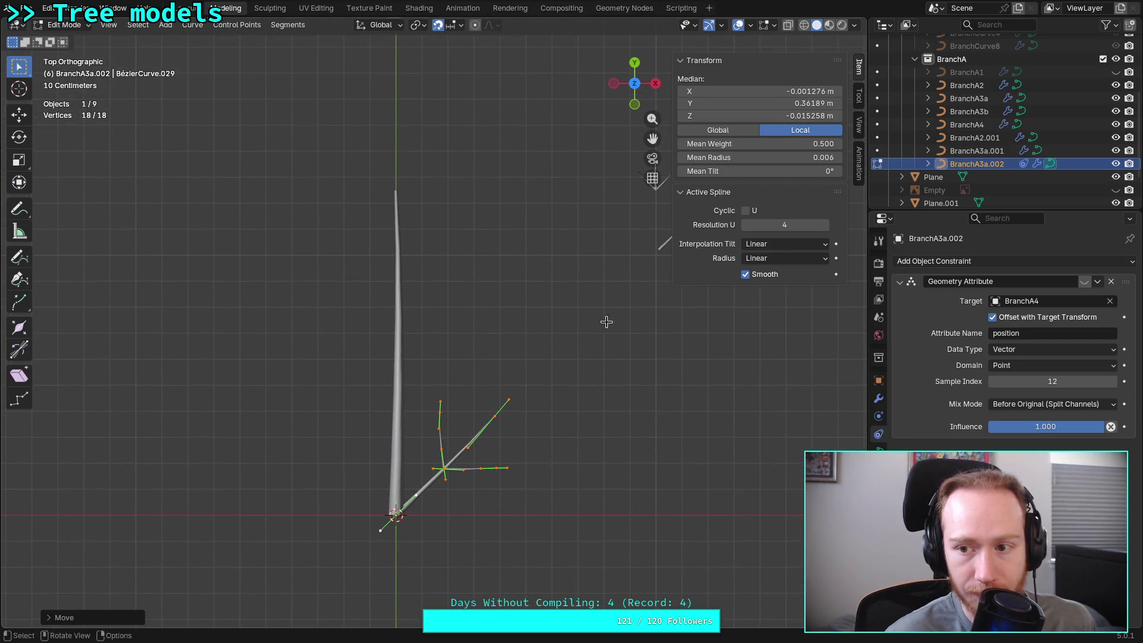
Select the BranchA4 trunk with the branch curves and enter point editing on them together
{"action": "left_click", "coordinate": [967, 124]}
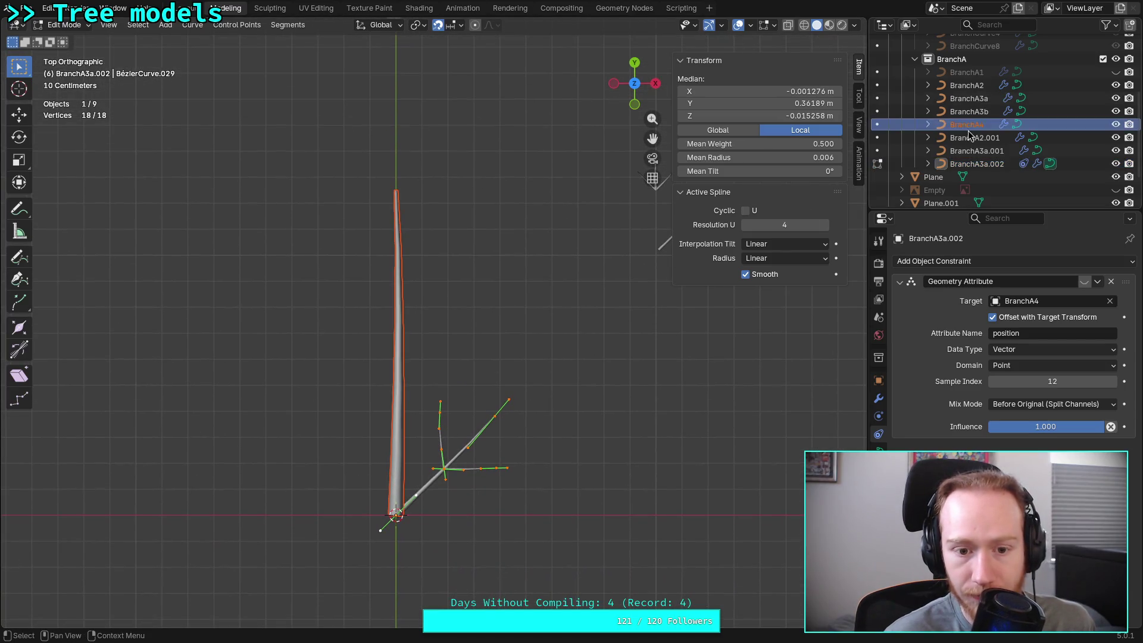
{"action": "left_click", "coordinate": [967, 166]}
{"action": "key", "text": "Tab"}
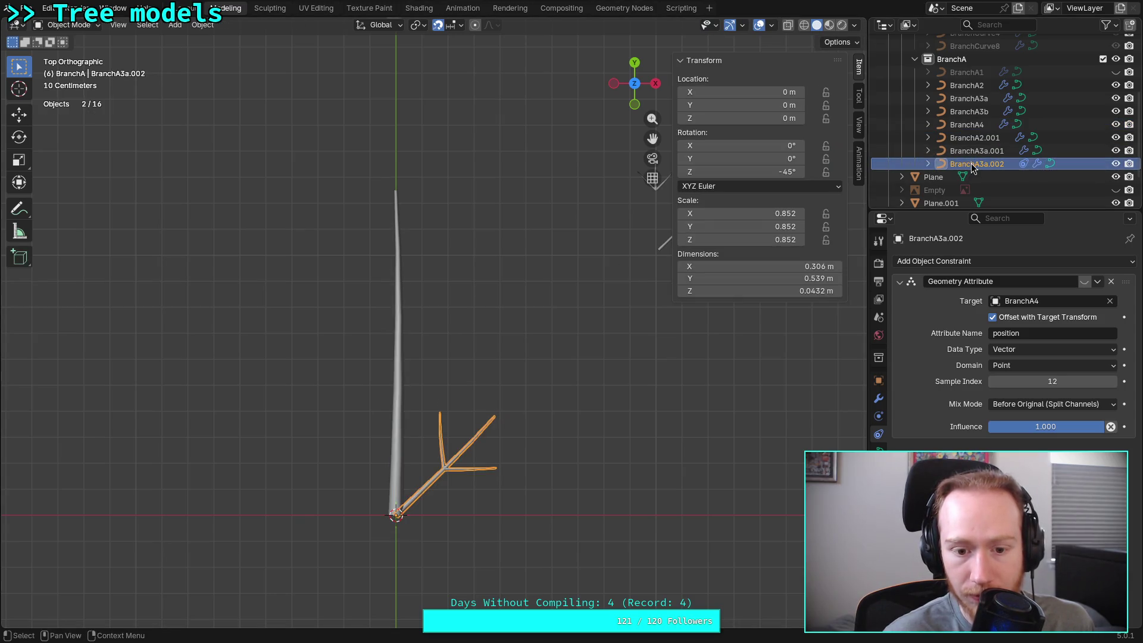
{"action": "key", "text": "ctrl+z"}
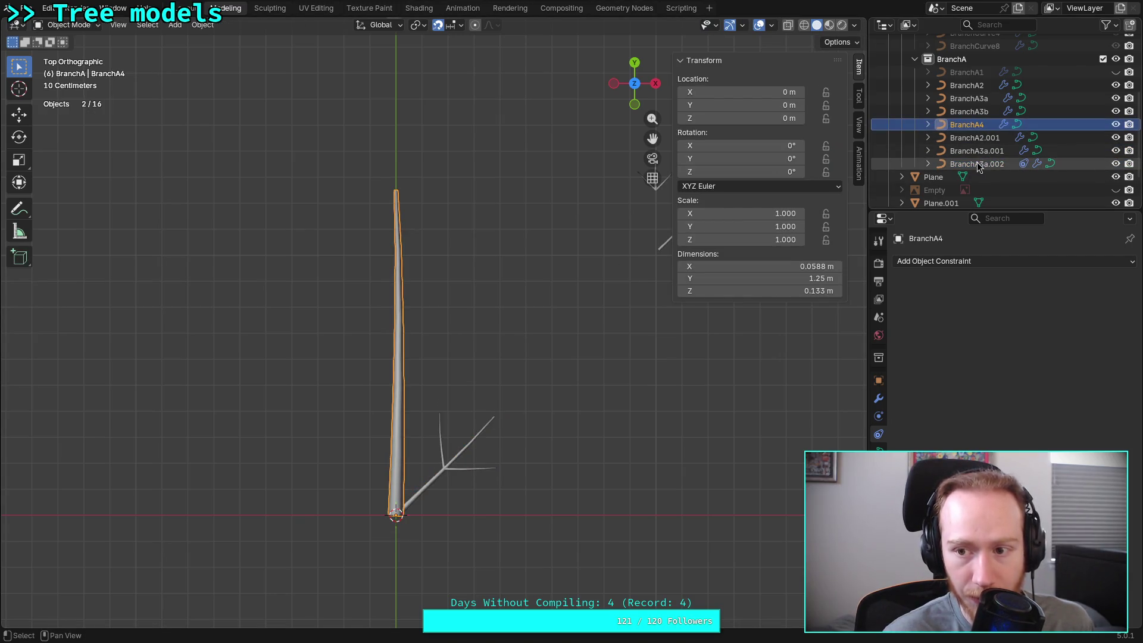
{"action": "left_click", "coordinate": [976, 165], "text": "shift"}
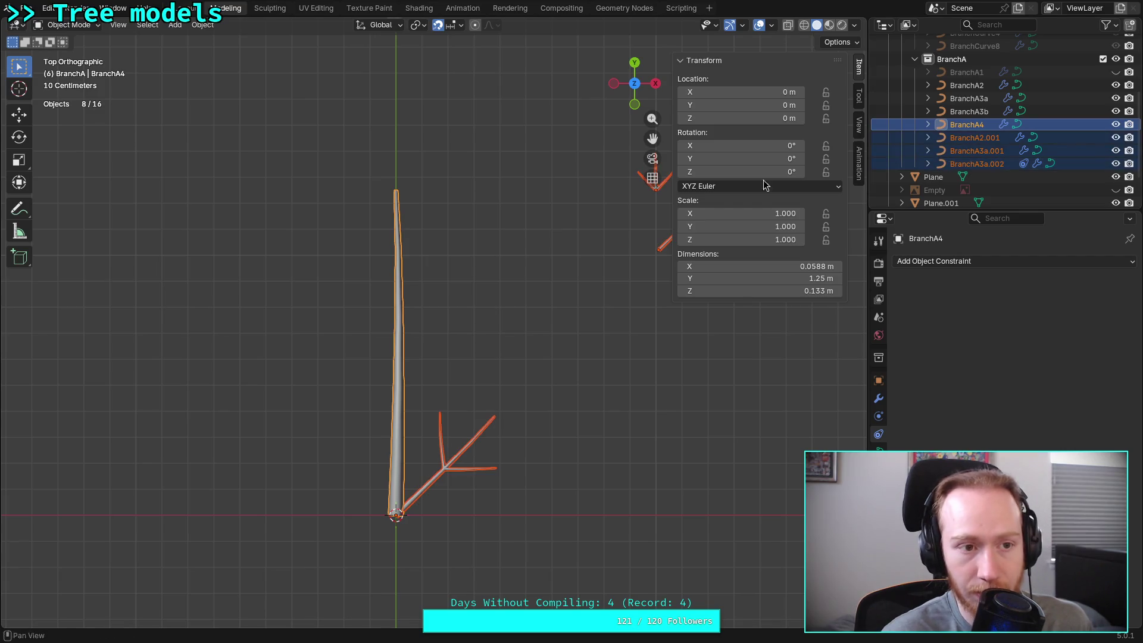
{"action": "key", "text": "Tab"}
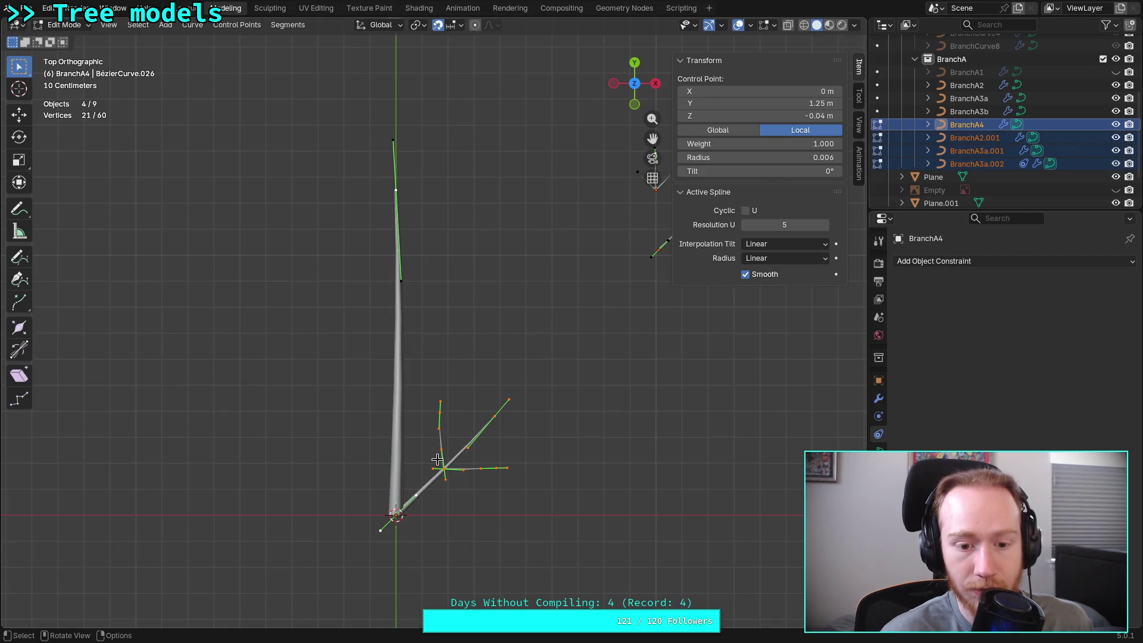
Hook BranchA3a.002's base point to the trunk with Hook to Selected Object, then return to object mode
{"action": "mouse_move", "coordinate": [428, 487]}
{"action": "middle_mouse_down", "text": "shift"}
{"action": "mouse_move", "coordinate": [420, 388]}
{"action": "mouse_move", "coordinate": [472, 396]}
{"action": "middle_mouse_up", "text": "shift"}
{"action": "scroll", "coordinate": [420, 388], "scroll_direction": "up", "scroll_amount": 5}
{"action": "left_click", "coordinate": [440, 480]}
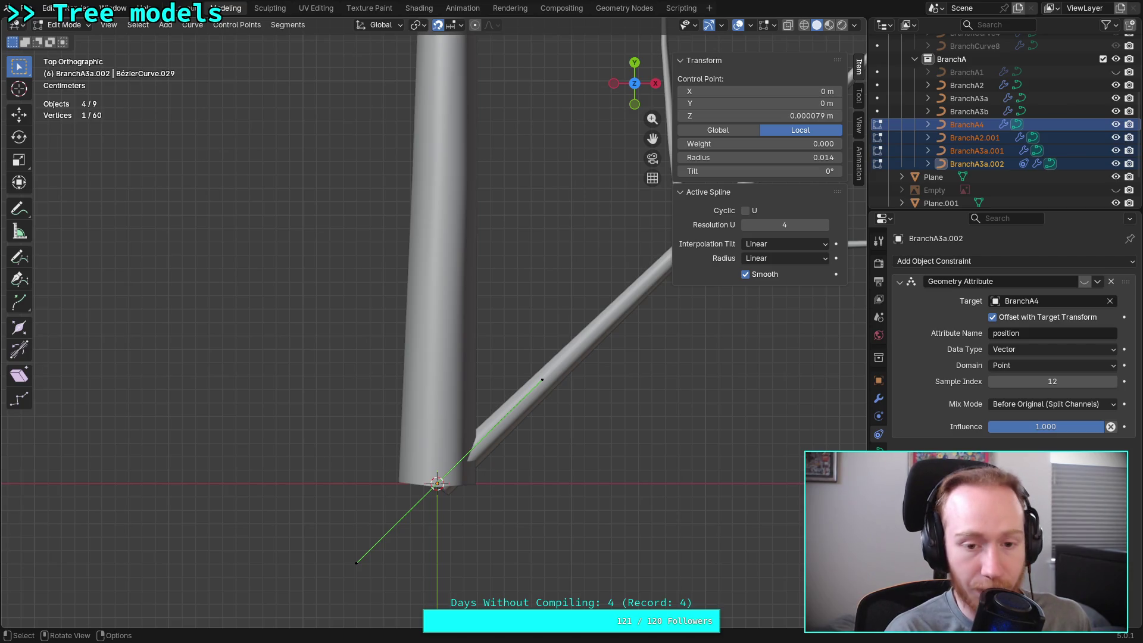
{"action": "key", "text": "ctrl+h"}
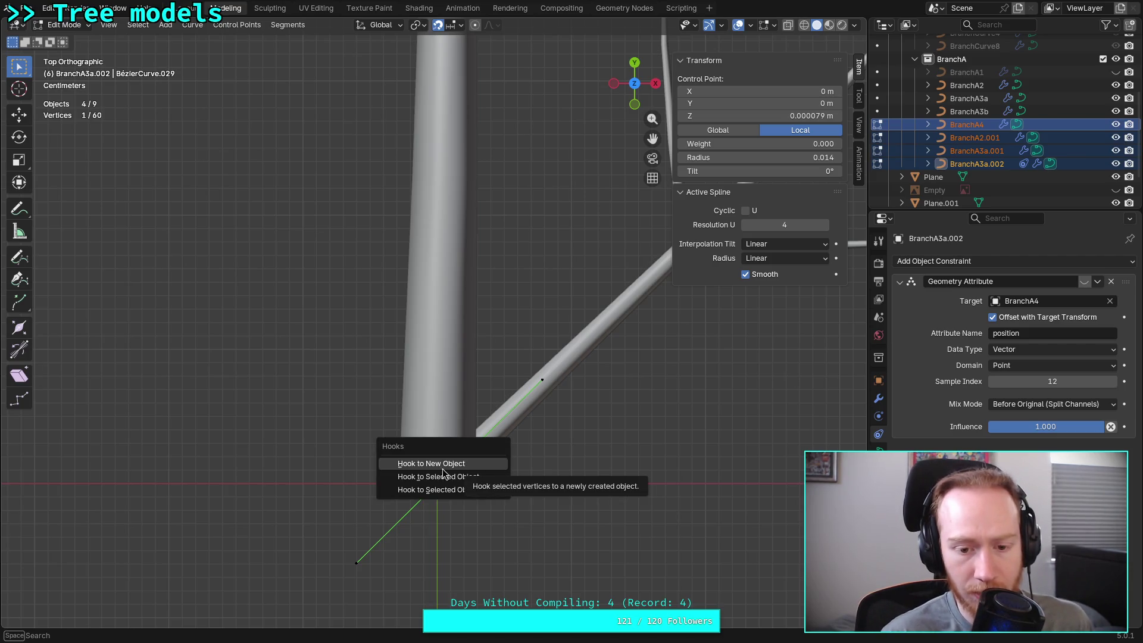
{"action": "left_click", "coordinate": [478, 477]}
{"action": "scroll", "coordinate": [540, 476], "scroll_direction": "down", "scroll_amount": 5}
{"action": "mouse_move", "coordinate": [500, 483]}
{"action": "middle_mouse_down", "text": "ctrl"}
{"action": "mouse_move", "coordinate": [449, 500]}
{"action": "mouse_move", "coordinate": [454, 548]}
{"action": "mouse_move", "coordinate": [443, 551]}
{"action": "mouse_move", "coordinate": [460, 489]}
{"action": "middle_mouse_up", "text": "ctrl"}
{"action": "scroll", "coordinate": [460, 492], "scroll_direction": "down", "scroll_amount": 1}
{"action": "key", "text": "Tab"}
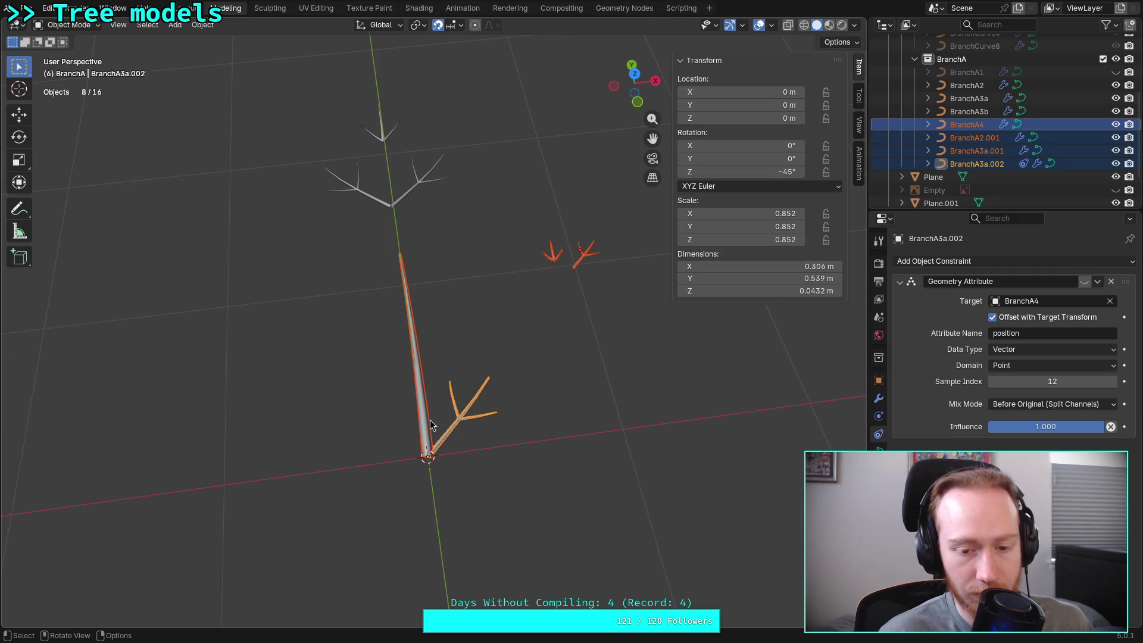
Test-move the trunk and cancel, then select BranchA3a.002 and enter curve editing
{"action": "left_click", "coordinate": [431, 423]}
{"action": "key", "text": "g"}
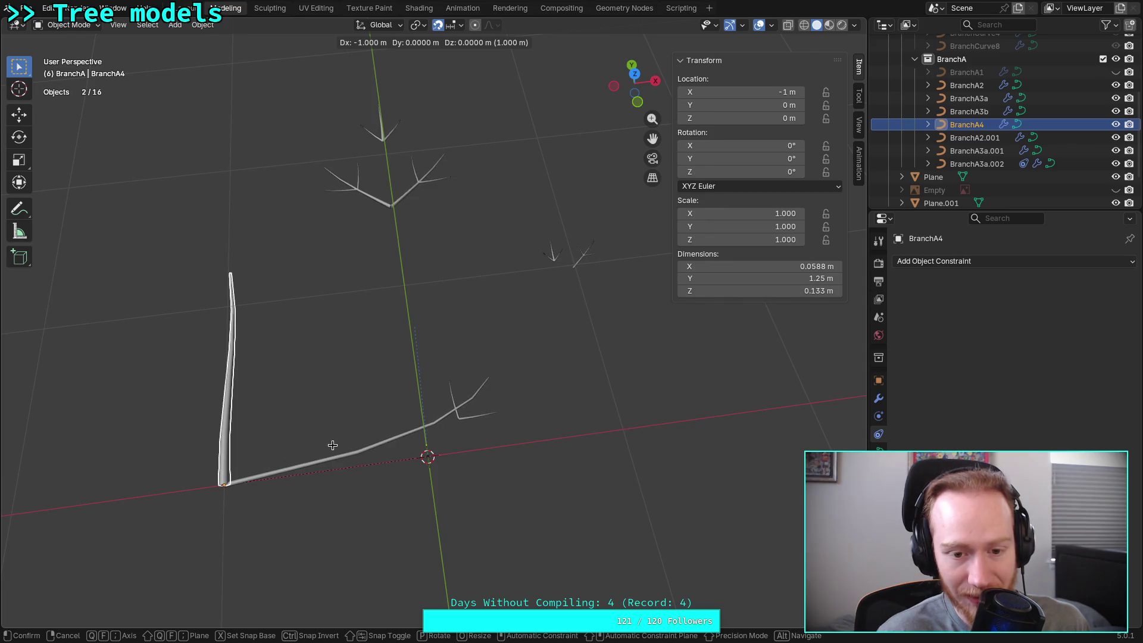
{"action": "key", "text": "Escape"}
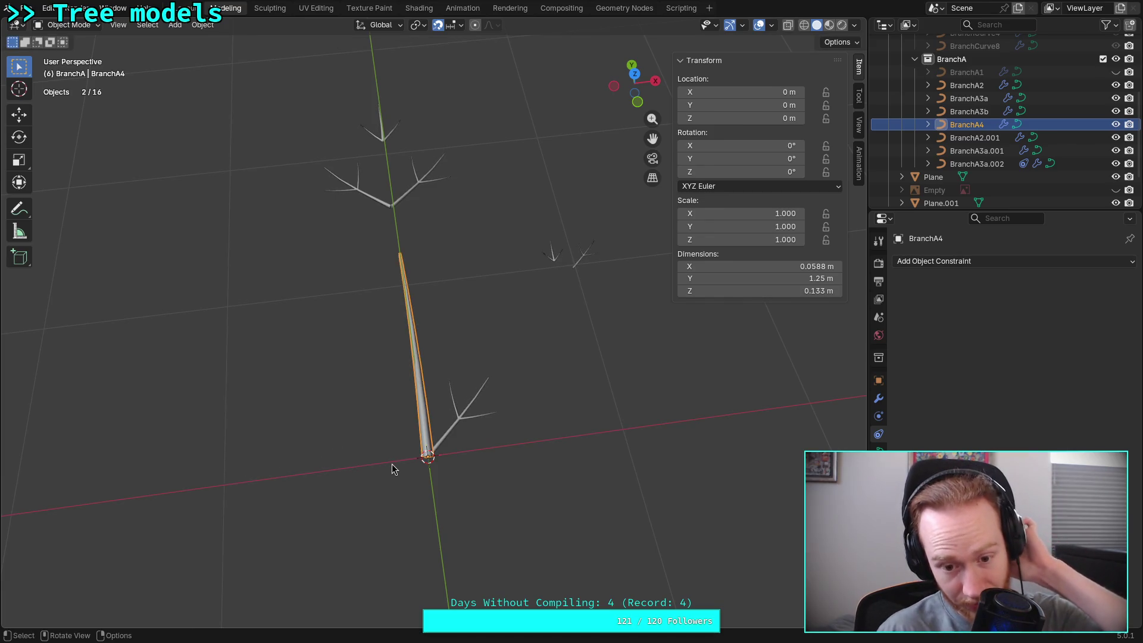
{"action": "left_click", "coordinate": [462, 400]}
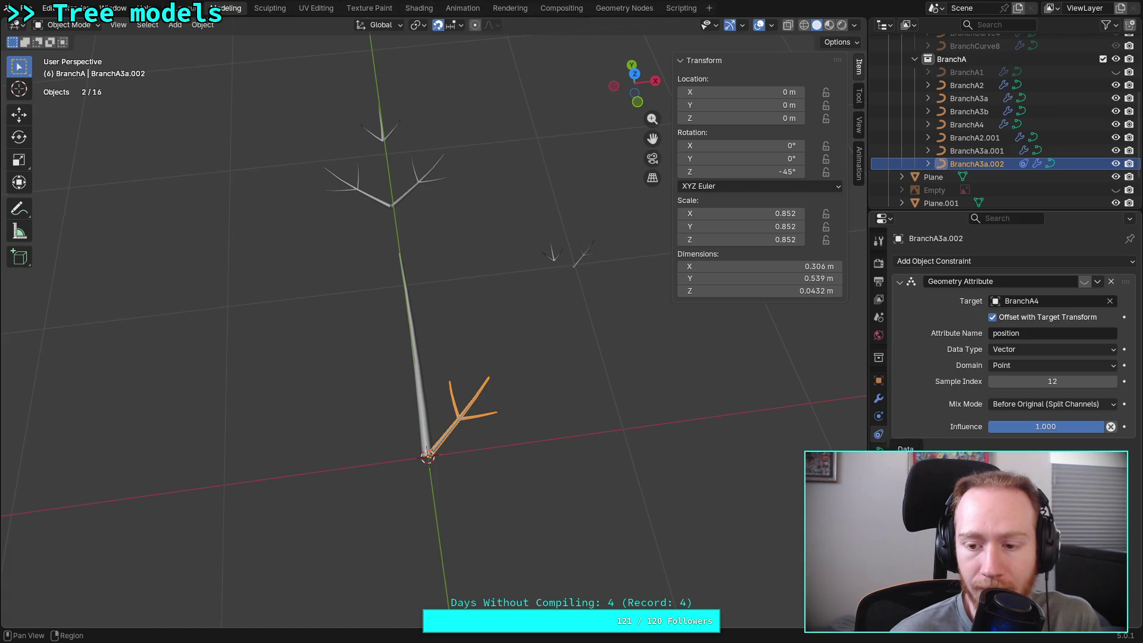
{"action": "left_click", "coordinate": [878, 435]}
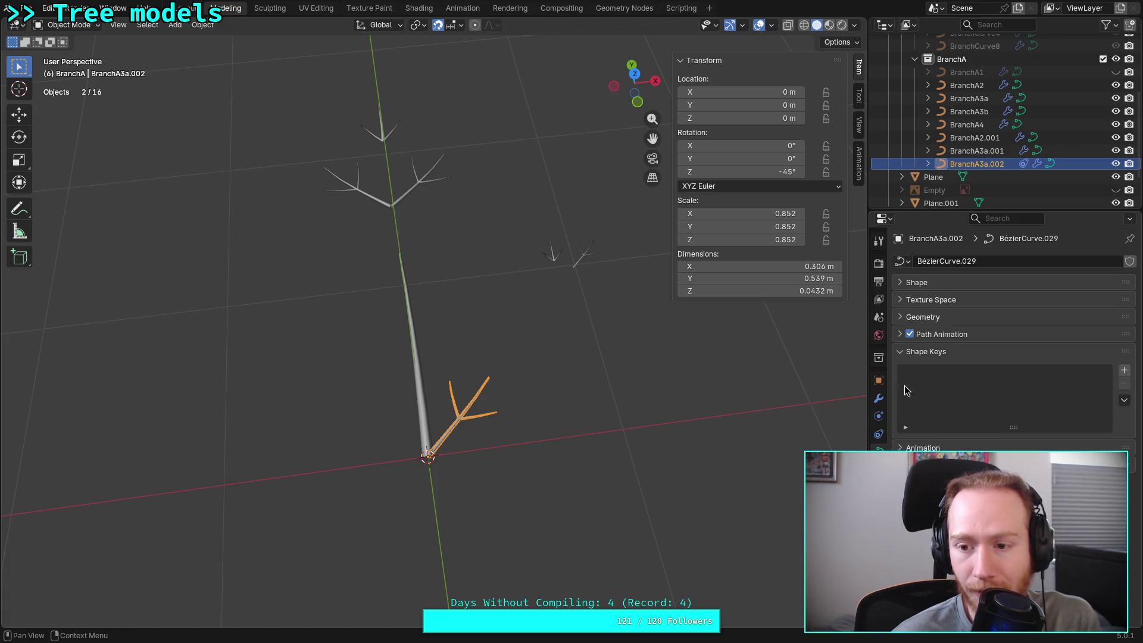
{"action": "key", "text": "Tab"}
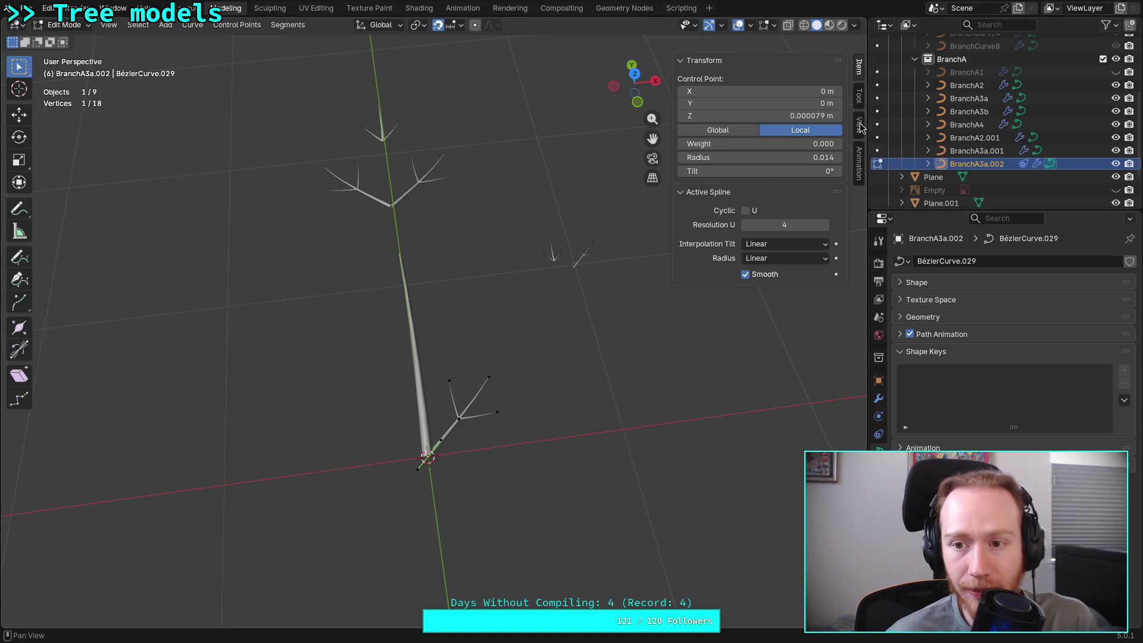
Delete the Hook-BranchA4 modifier from the branch's modifier stack, leaving Curve to Tube
{"action": "left_click", "coordinate": [879, 435]}
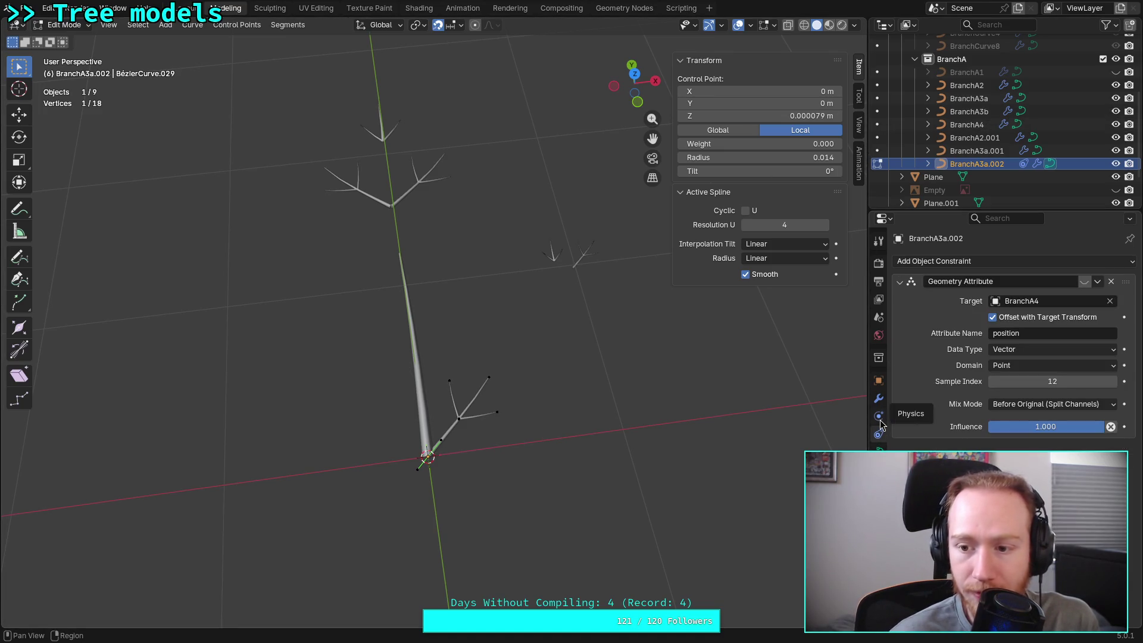
{"action": "left_click", "coordinate": [880, 400]}
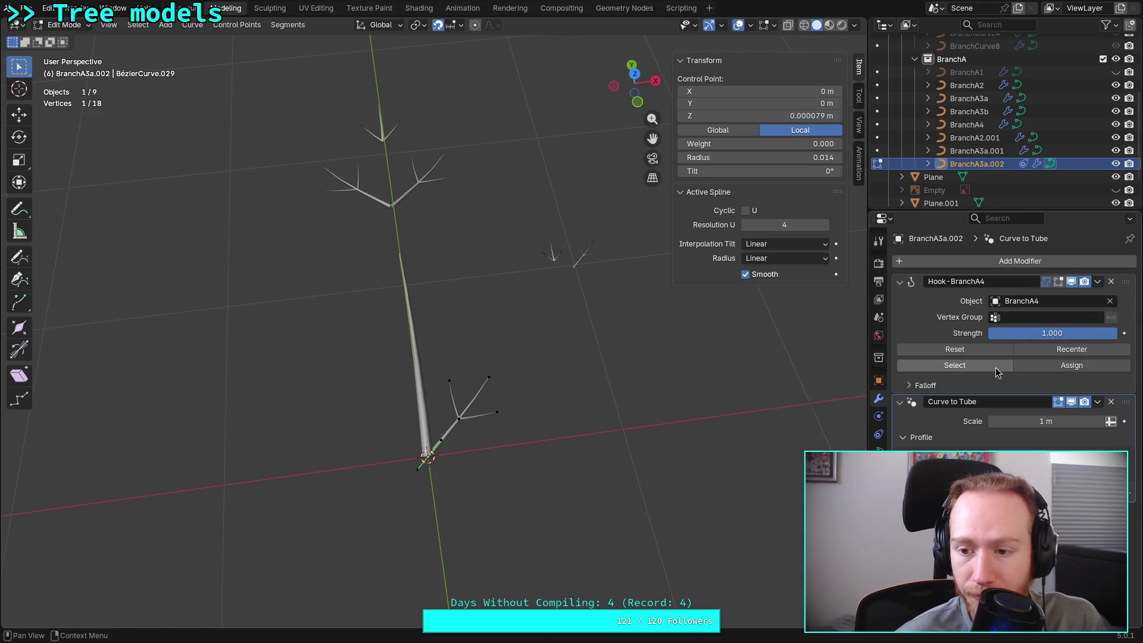
{"action": "left_click", "coordinate": [912, 384]}
{"action": "left_click", "coordinate": [911, 385]}
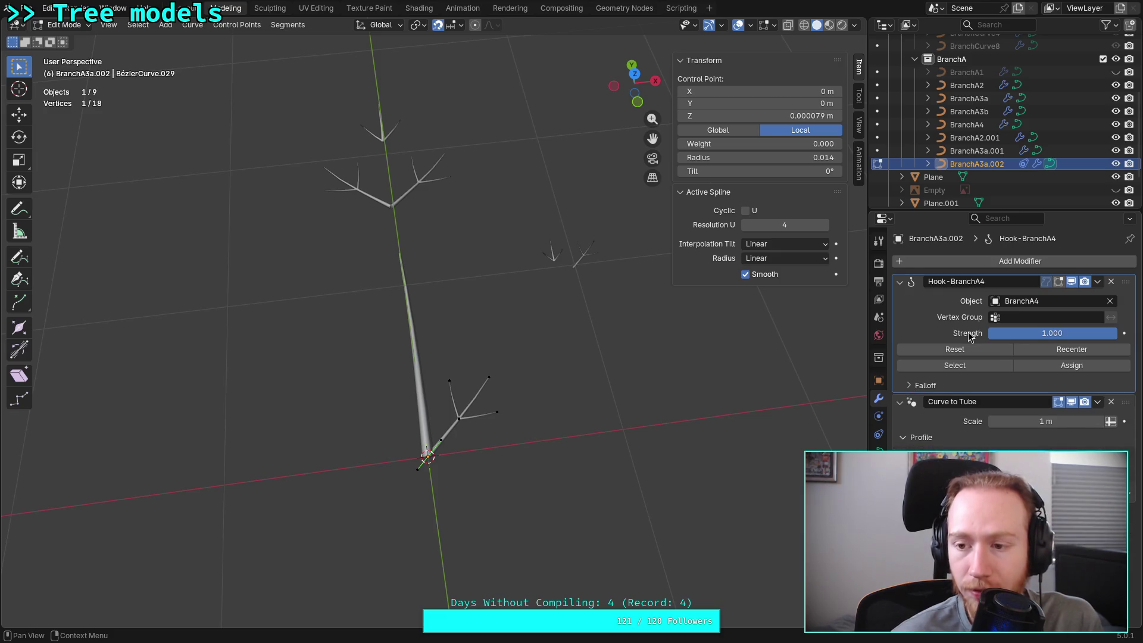
{"action": "left_click", "coordinate": [1112, 281]}
{"action": "left_click", "coordinate": [1068, 260]}
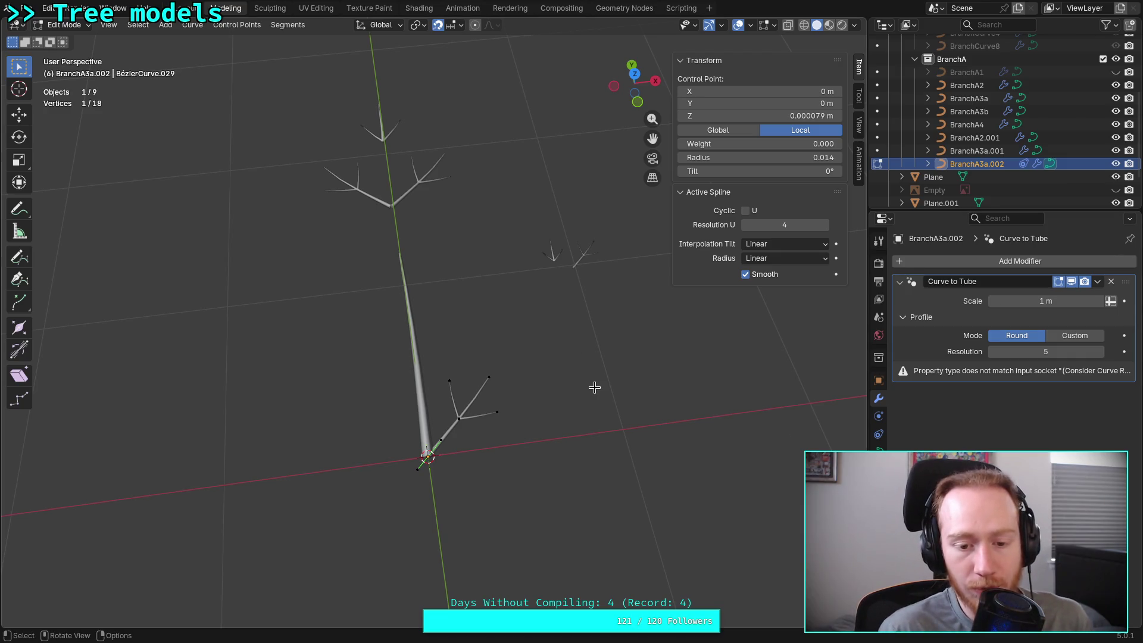
Back in object mode, move BranchA3a.002 higher up the trunk from the top view
{"action": "left_click", "coordinate": [548, 407]}
{"action": "key", "text": "Tab"}
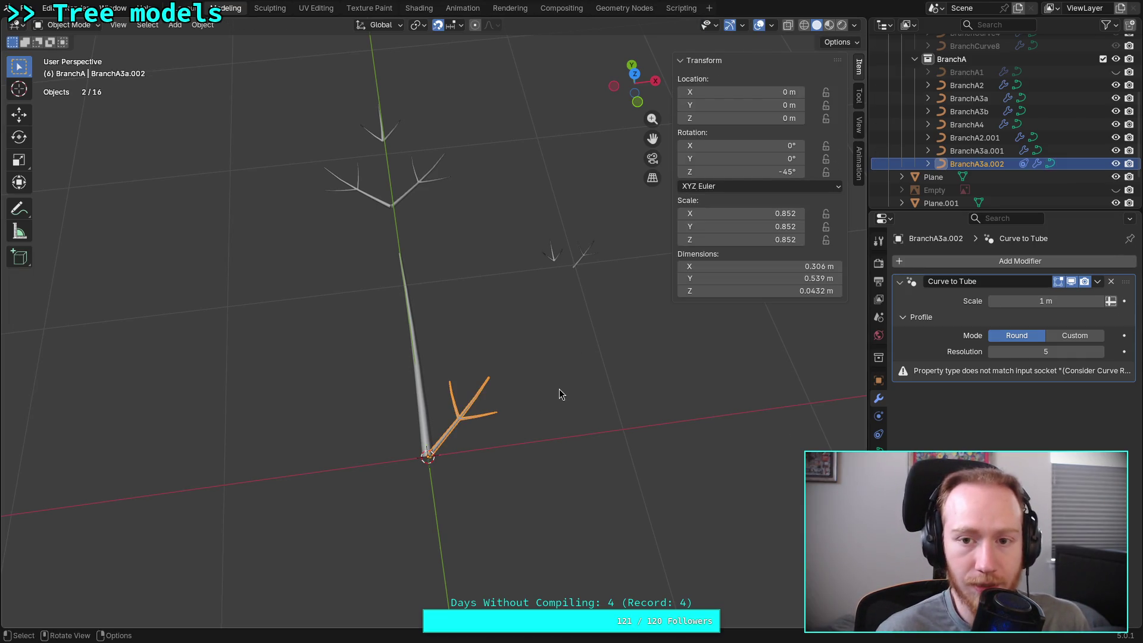
{"action": "left_click", "coordinate": [632, 74]}
{"action": "scroll", "coordinate": [456, 444], "scroll_direction": "up", "scroll_amount": 3}
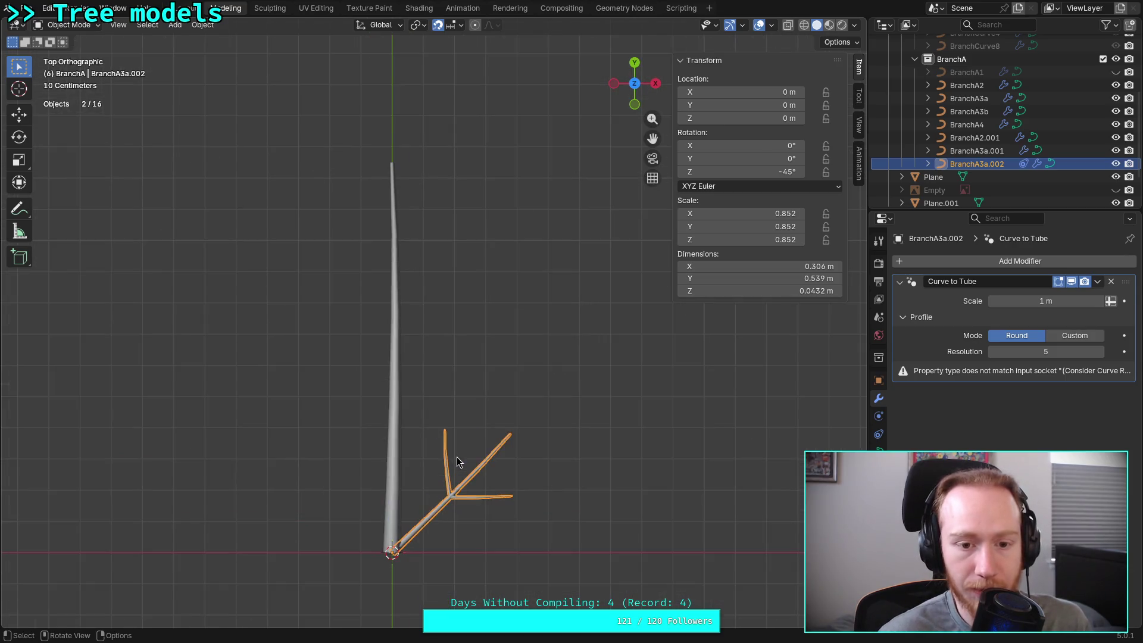
{"action": "key", "text": "g"}
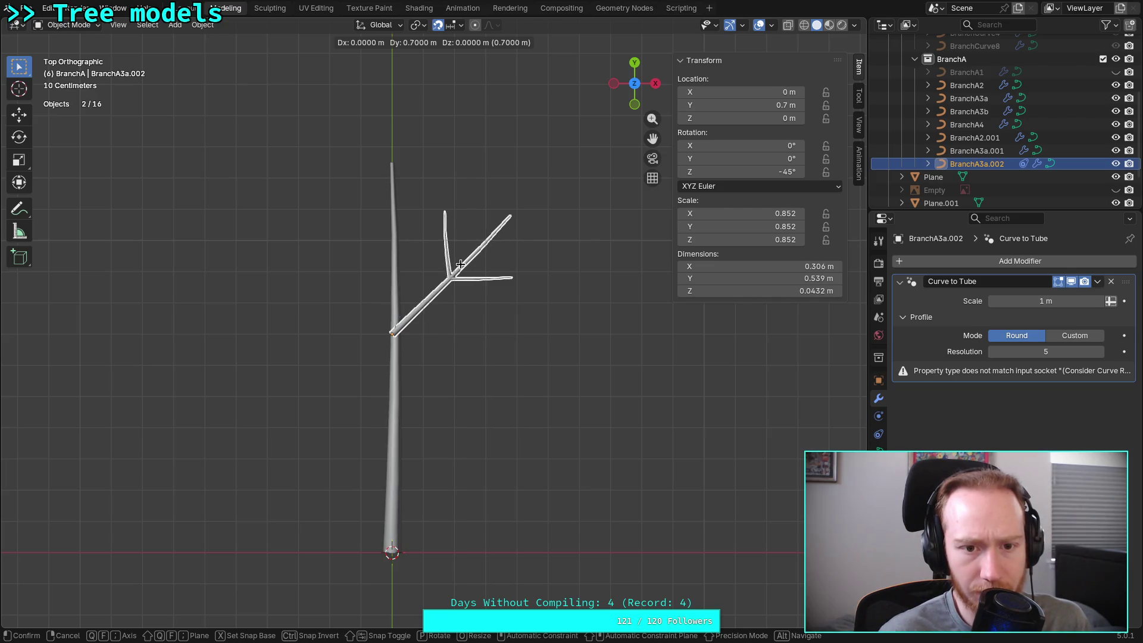
{"action": "left_click", "coordinate": [460, 265]}
{"action": "scroll", "coordinate": [450, 303], "scroll_direction": "up", "scroll_amount": 3}
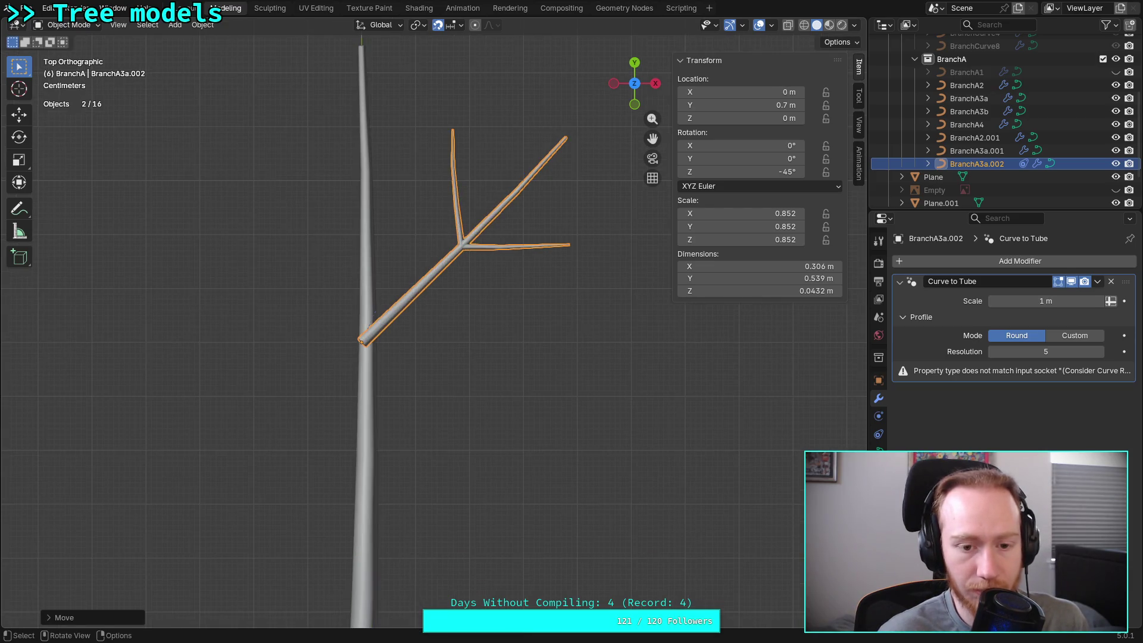
{"action": "scroll", "coordinate": [527, 384], "scroll_direction": "up", "scroll_amount": 2}
Nudge the branch sideways onto the trunk and lower it from the side view
{"action": "middle_click_drag", "start_coordinate": [442, 428], "coordinate": [443, 359], "text": "shift"}
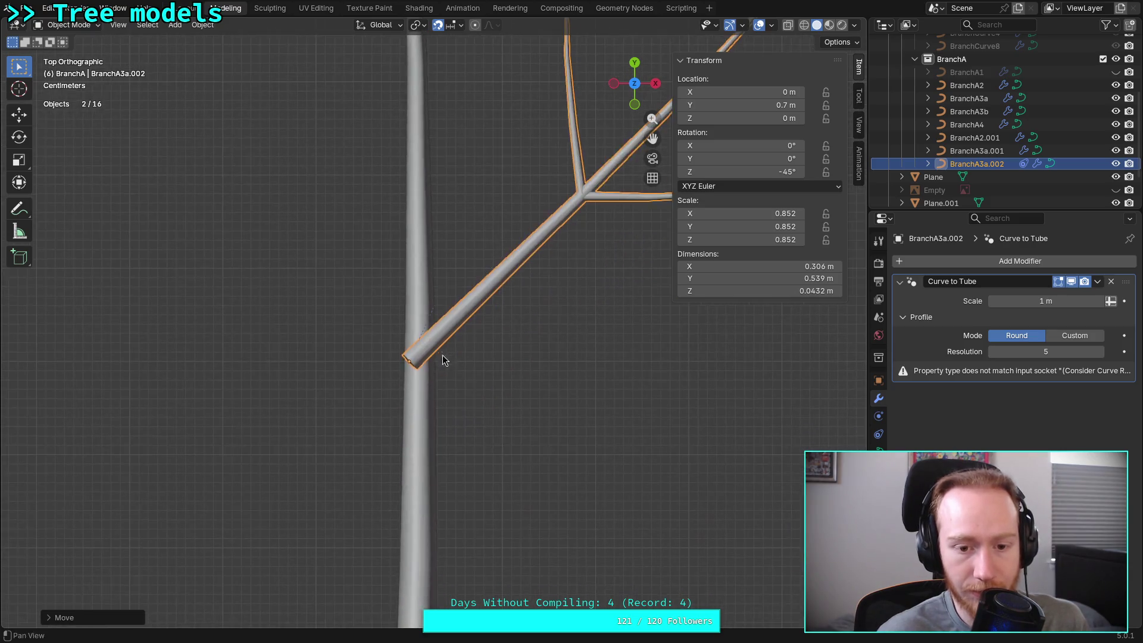
{"action": "scroll", "coordinate": [415, 412], "scroll_direction": "up", "scroll_amount": 2}
{"action": "key", "text": "g"}
{"action": "left_click", "coordinate": [447, 405]}
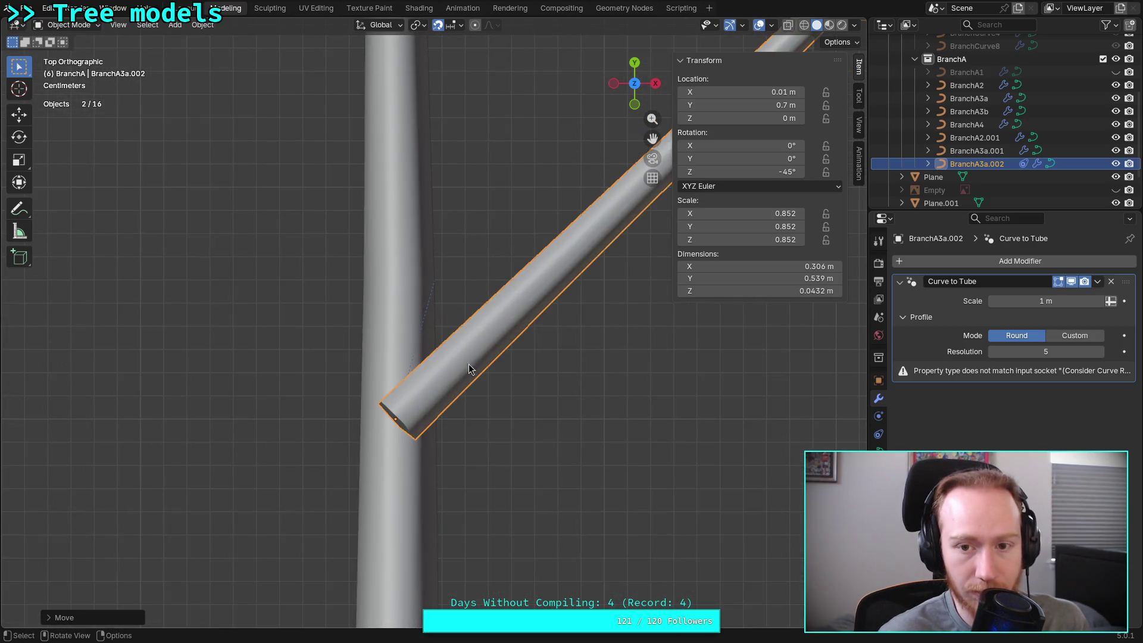
{"action": "left_click", "coordinate": [656, 83]}
{"action": "key", "text": "g"}
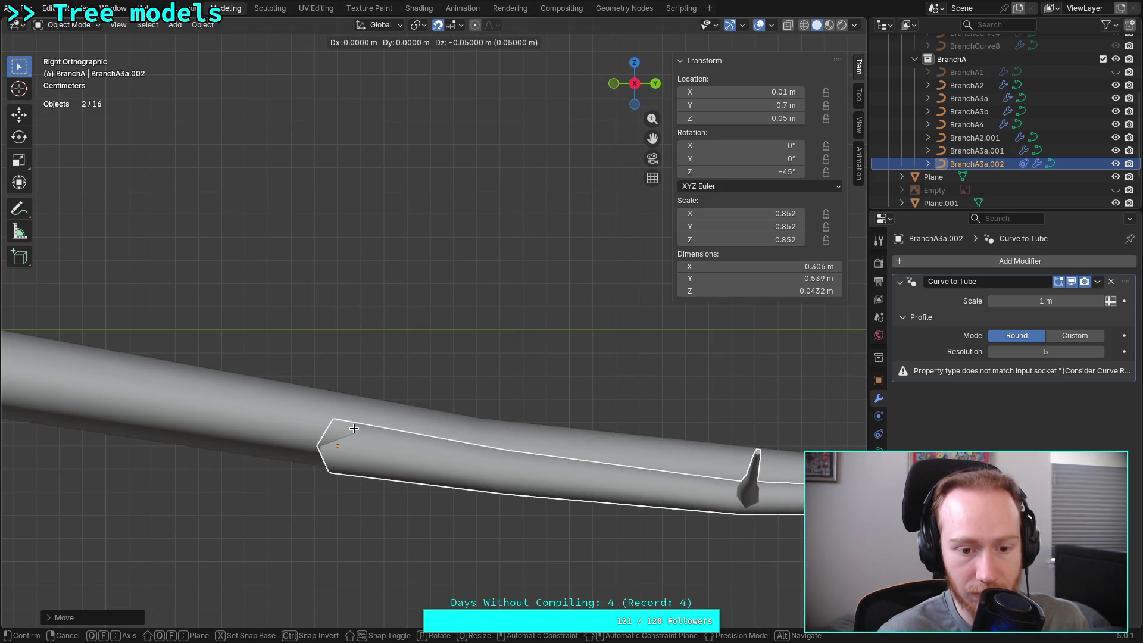
{"action": "scroll", "coordinate": [358, 427], "scroll_direction": "up", "scroll_amount": 2}
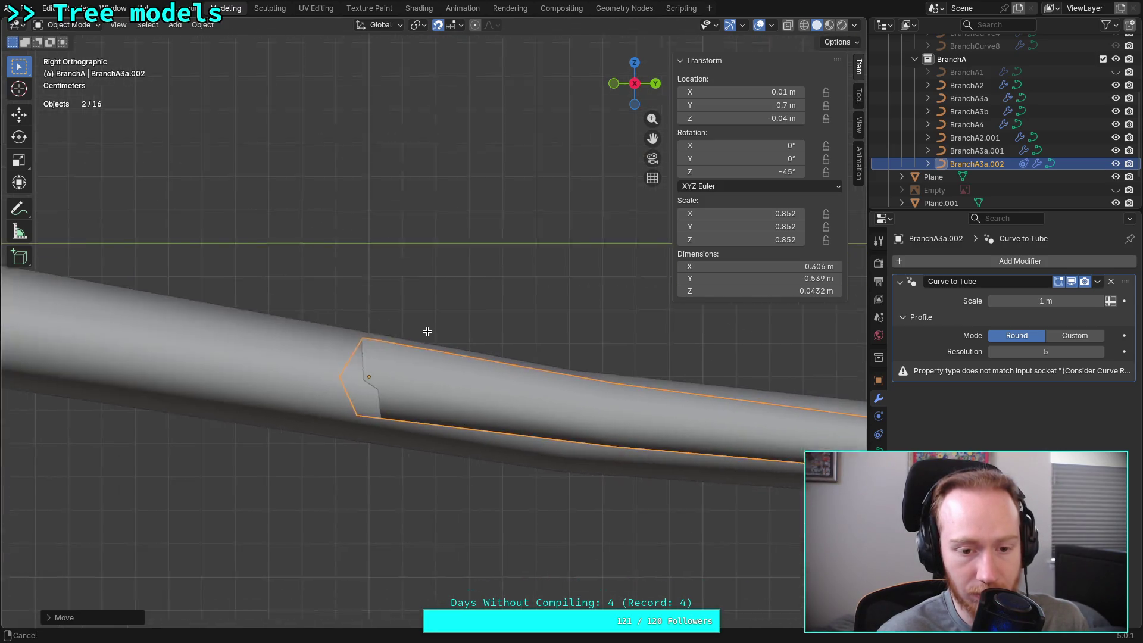
{"action": "scroll", "coordinate": [419, 335], "scroll_direction": "up", "scroll_amount": 2}
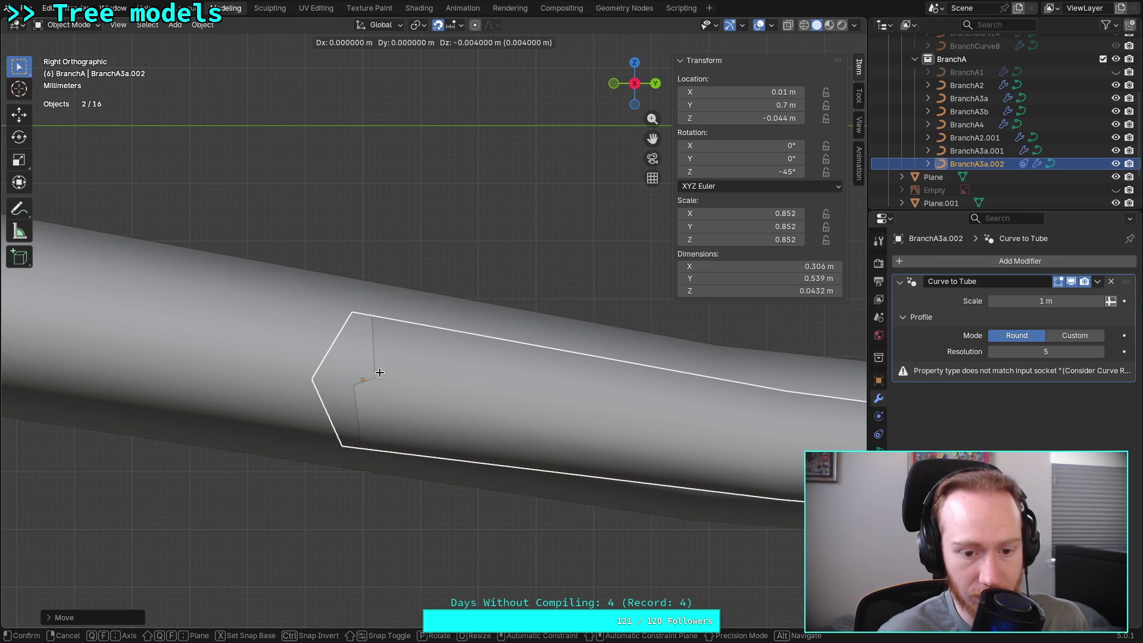
{"action": "scroll", "coordinate": [379, 372], "scroll_direction": "down", "scroll_amount": 4}
From the top view, select the BranchA4 trunk and start editing its control points
{"action": "mouse_move", "coordinate": [429, 318]}
{"action": "middle_mouse_down"}
{"action": "mouse_move", "coordinate": [623, 373]}
{"action": "mouse_move", "coordinate": [646, 273]}
{"action": "middle_mouse_up"}
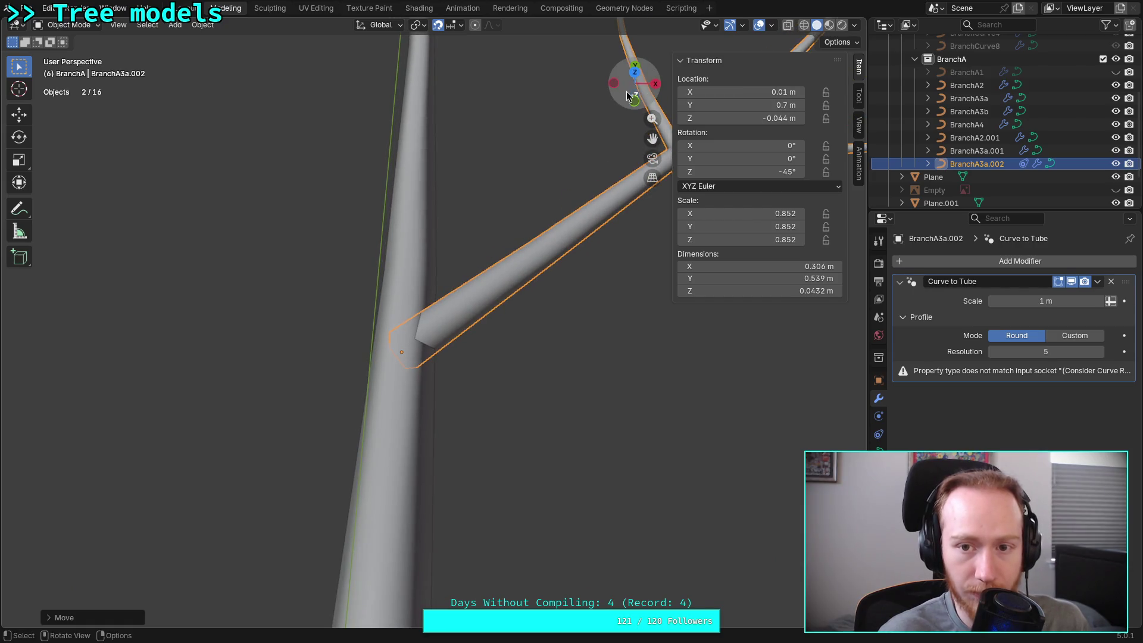
{"action": "left_click", "coordinate": [635, 71]}
{"action": "scroll", "coordinate": [513, 269], "scroll_direction": "down", "scroll_amount": 5}
{"action": "left_click", "coordinate": [452, 258]}
{"action": "key", "text": "Tab"}
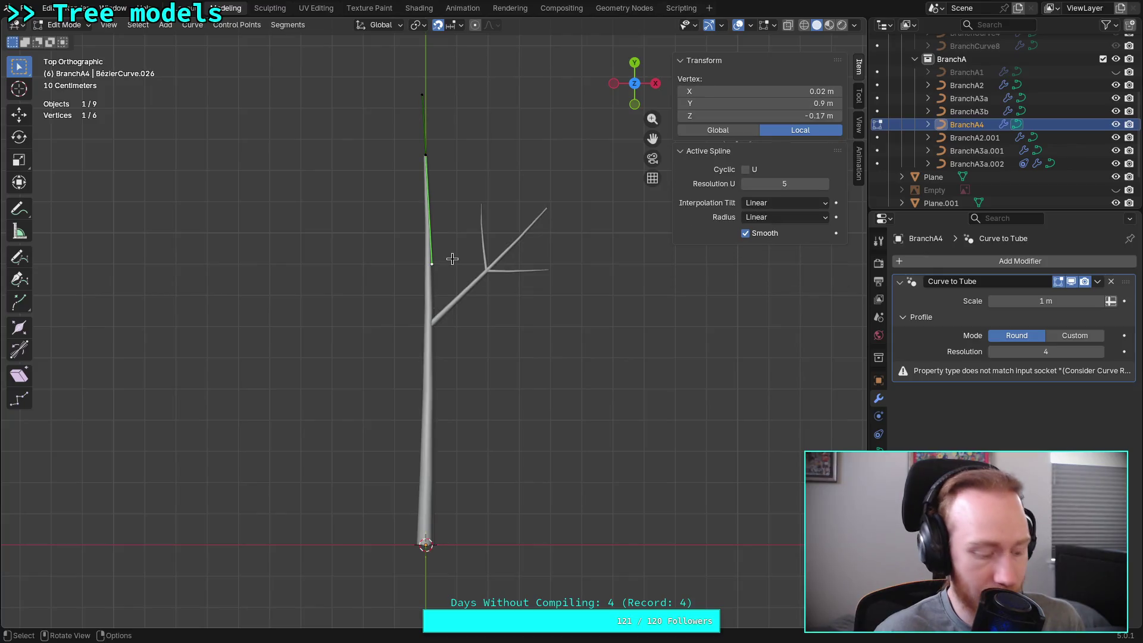
Test-move trunk control points to see if the branch follows, dropping or cancelling each move
{"action": "key", "text": "g"}
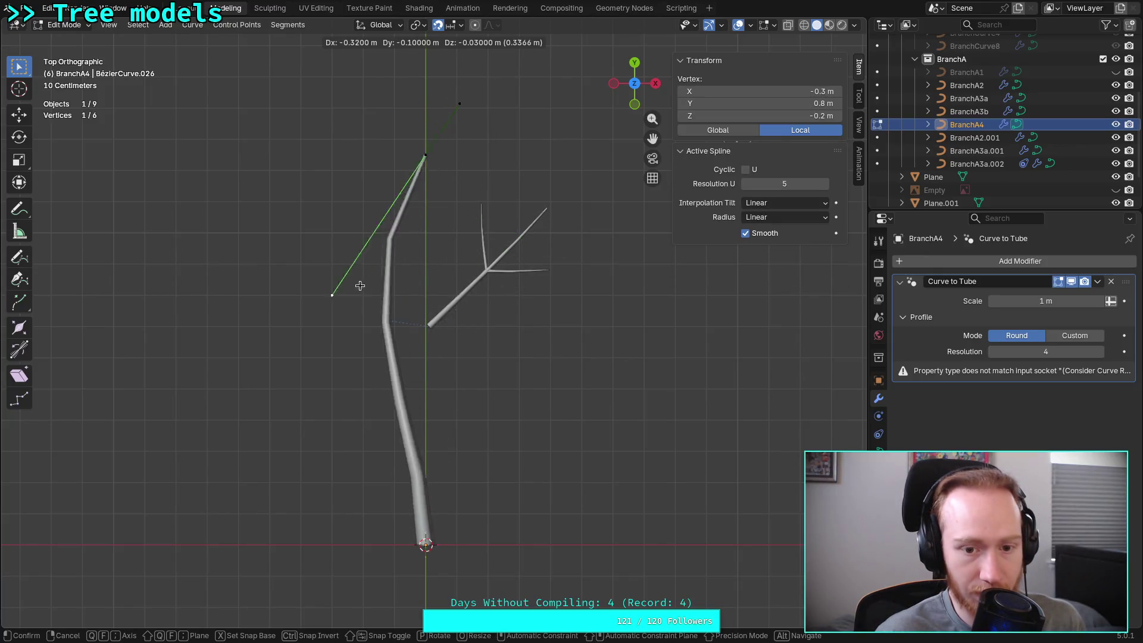
{"action": "left_click", "coordinate": [513, 290]}
{"action": "left_click", "coordinate": [427, 541]}
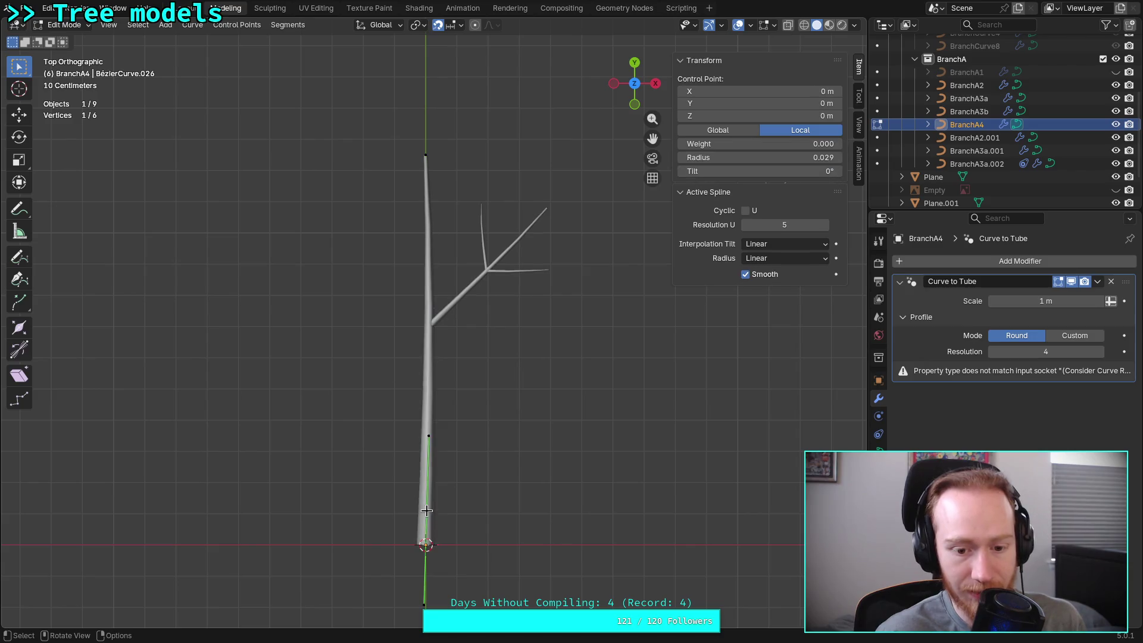
{"action": "left_click", "coordinate": [429, 437]}
{"action": "key", "text": "g"}
{"action": "right_click", "coordinate": [573, 416]}
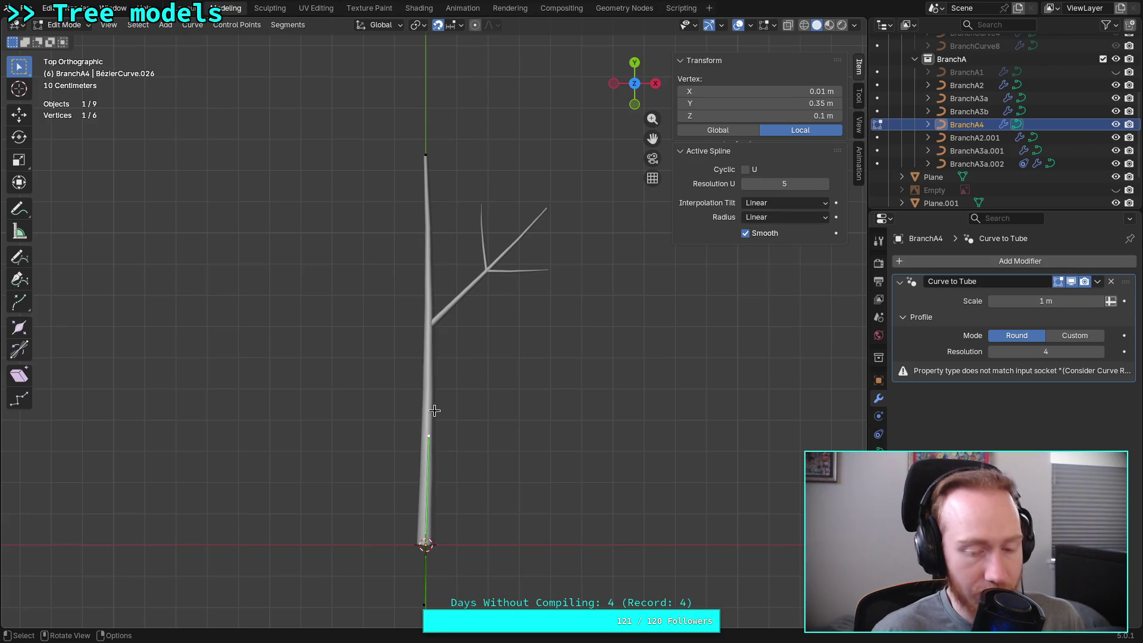
In object mode, start transforming the whole trunk and cancel to restore it
{"action": "key", "text": "Tab"}
{"action": "key", "text": "r"}
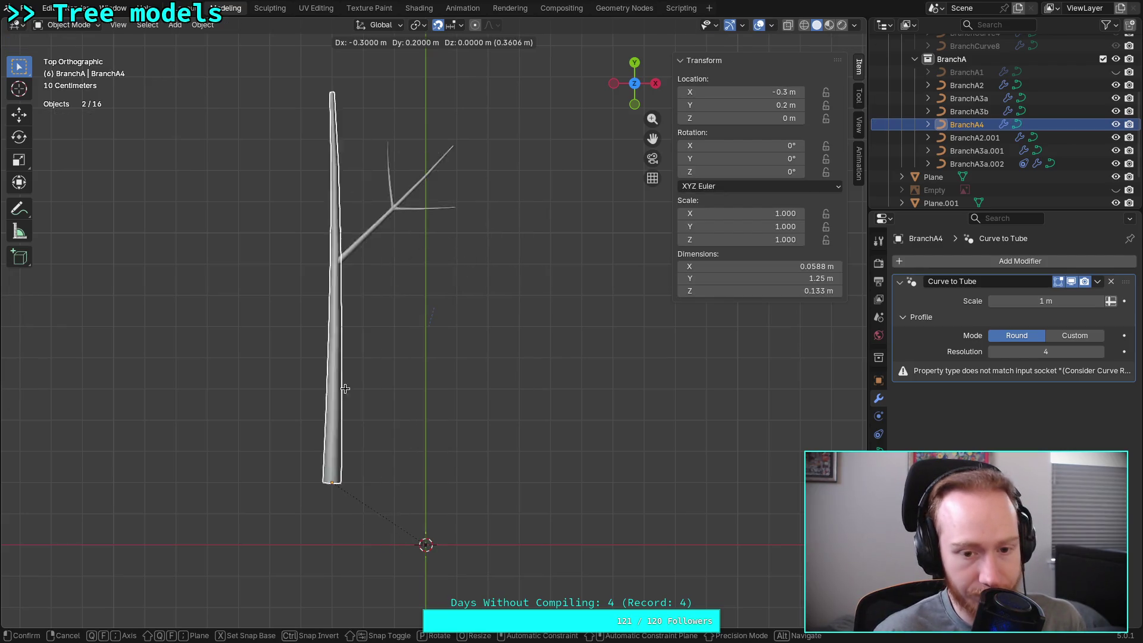
{"action": "right_click", "coordinate": [456, 416]}
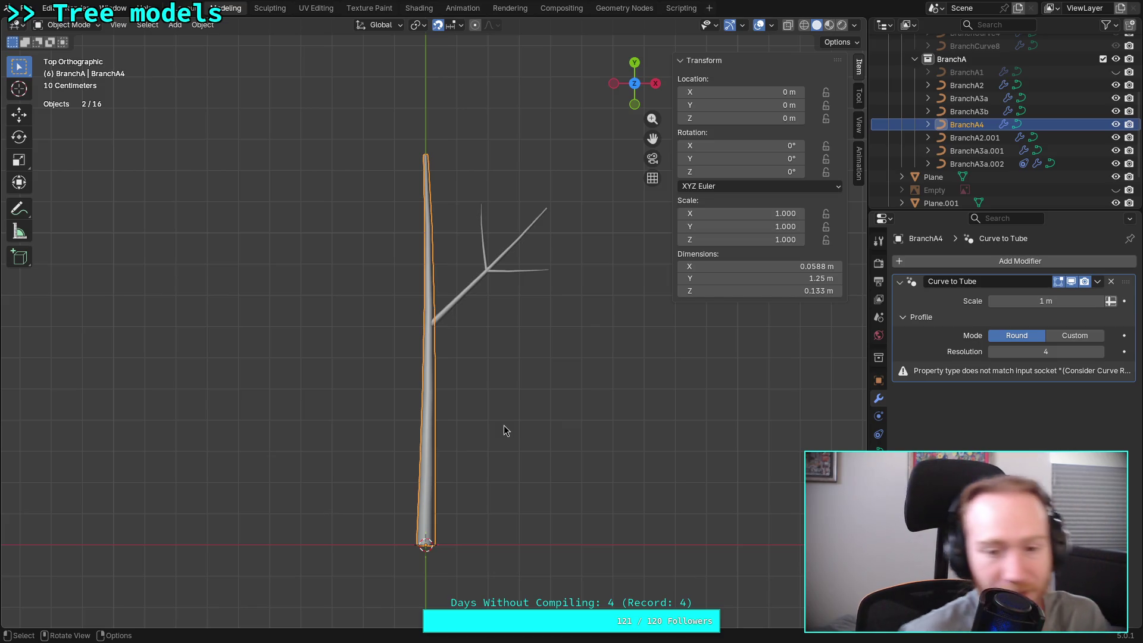
Remove BranchA3a.002's hook and add a Curve deform modifier eyedropping BranchA4 as target
{"action": "left_click", "coordinate": [467, 283]}
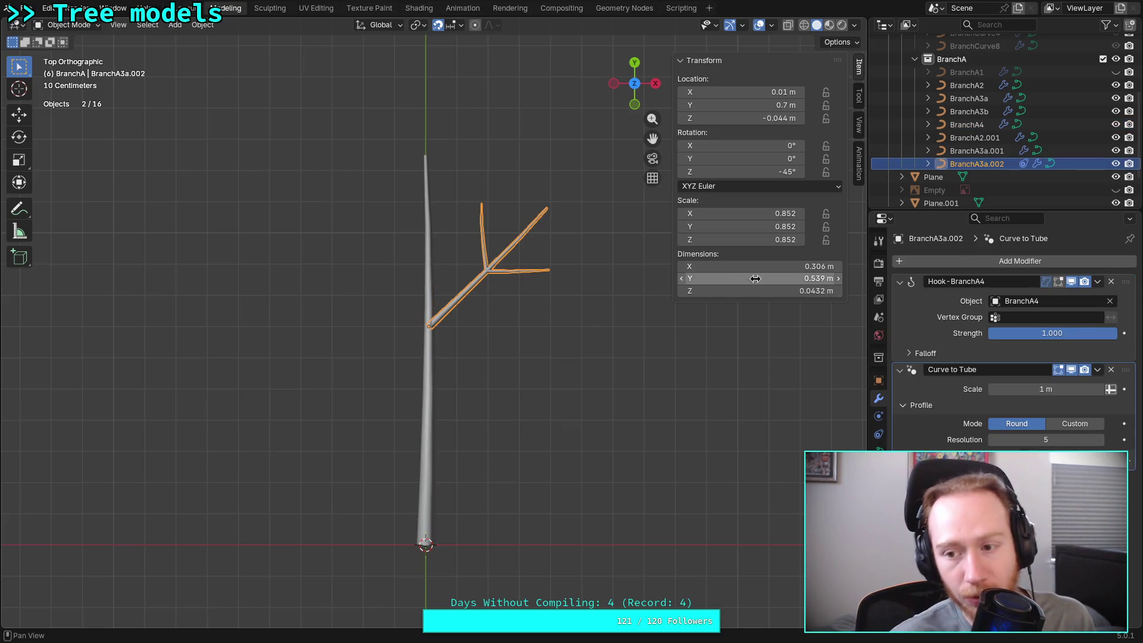
{"action": "left_click", "coordinate": [1111, 282]}
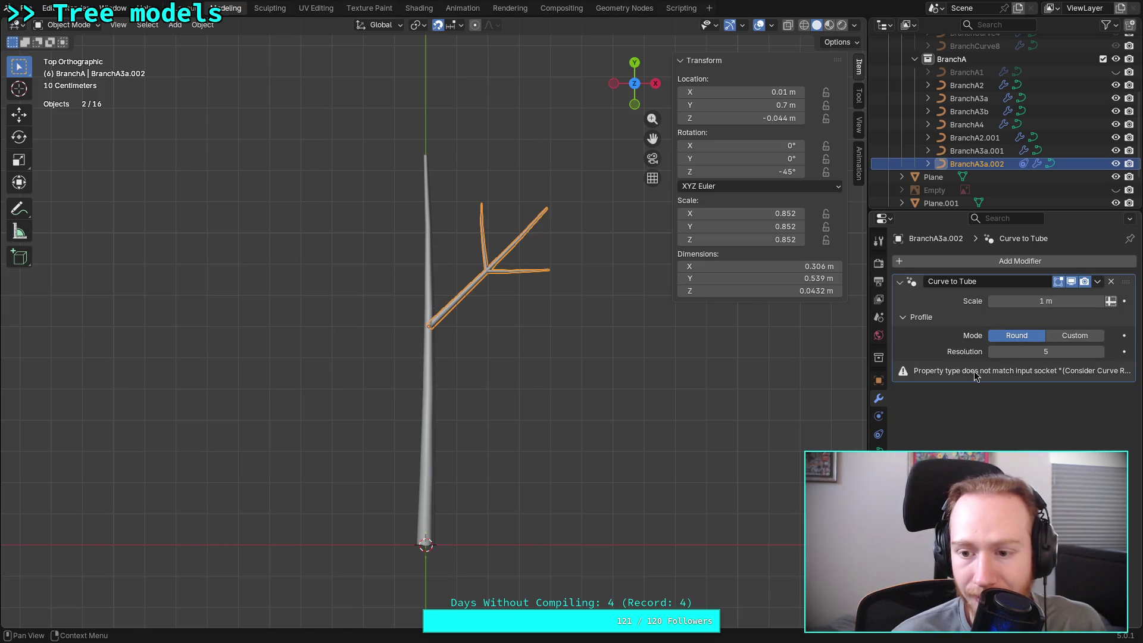
{"action": "left_click", "coordinate": [975, 264]}
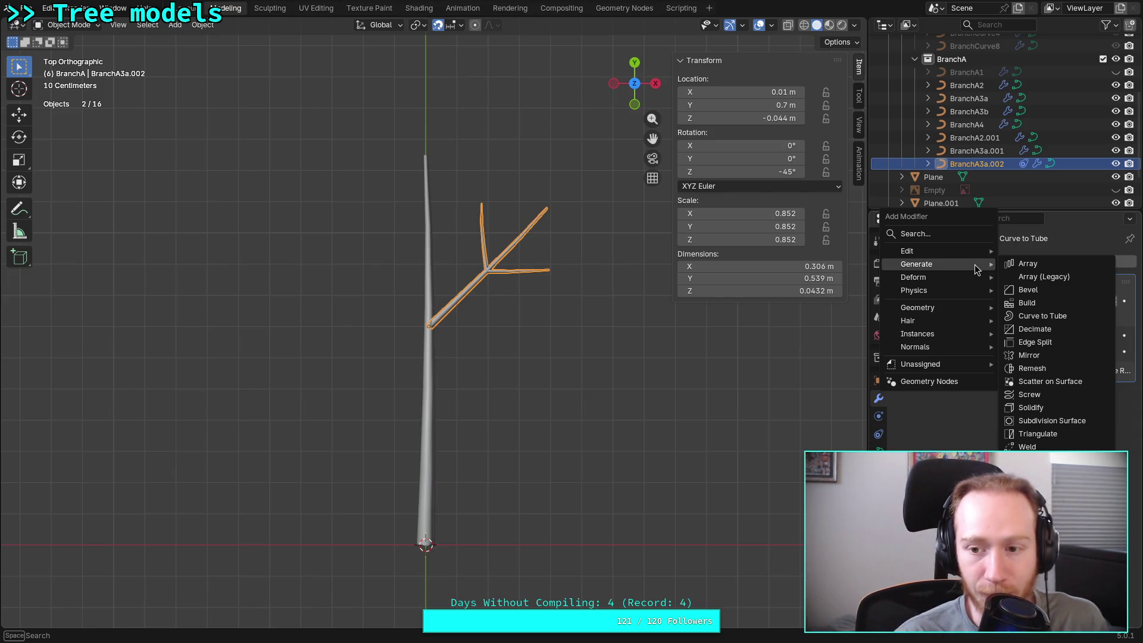
{"action": "mouse_move", "coordinate": [914, 279]}
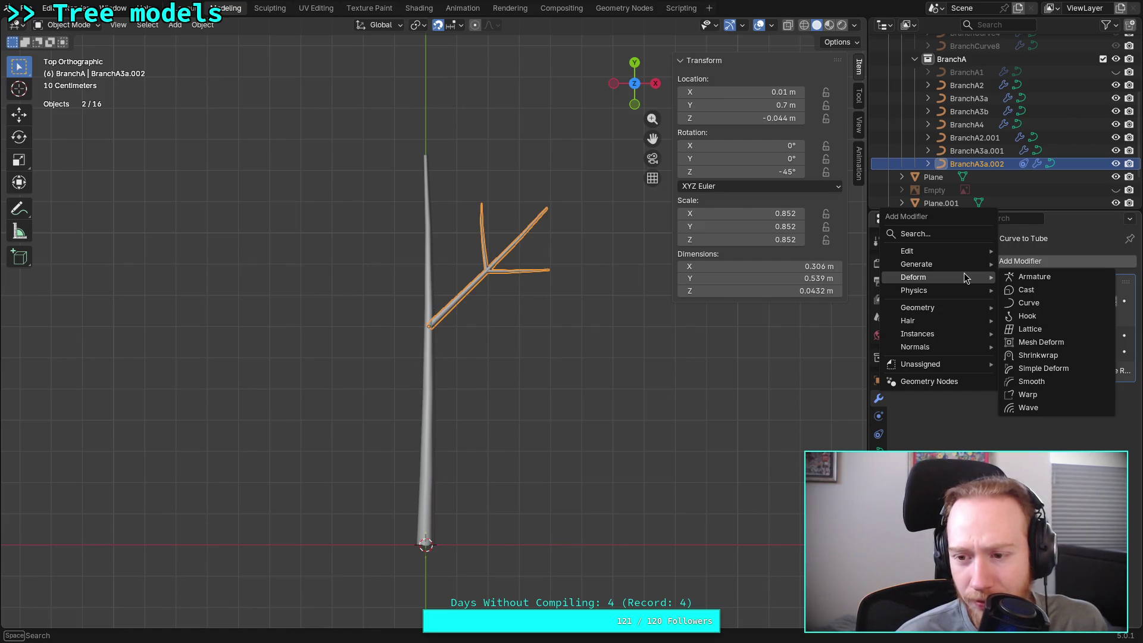
{"action": "left_click", "coordinate": [1058, 305]}
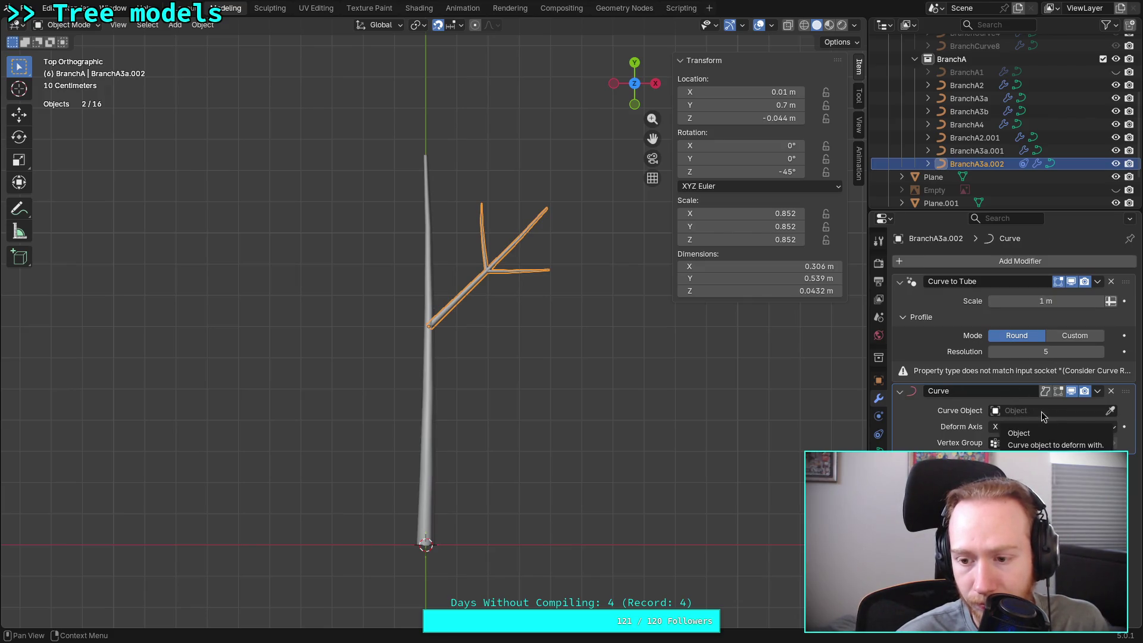
{"action": "left_click", "coordinate": [1098, 415]}
{"action": "key", "text": "e"}
{"action": "left_click", "coordinate": [428, 375]}
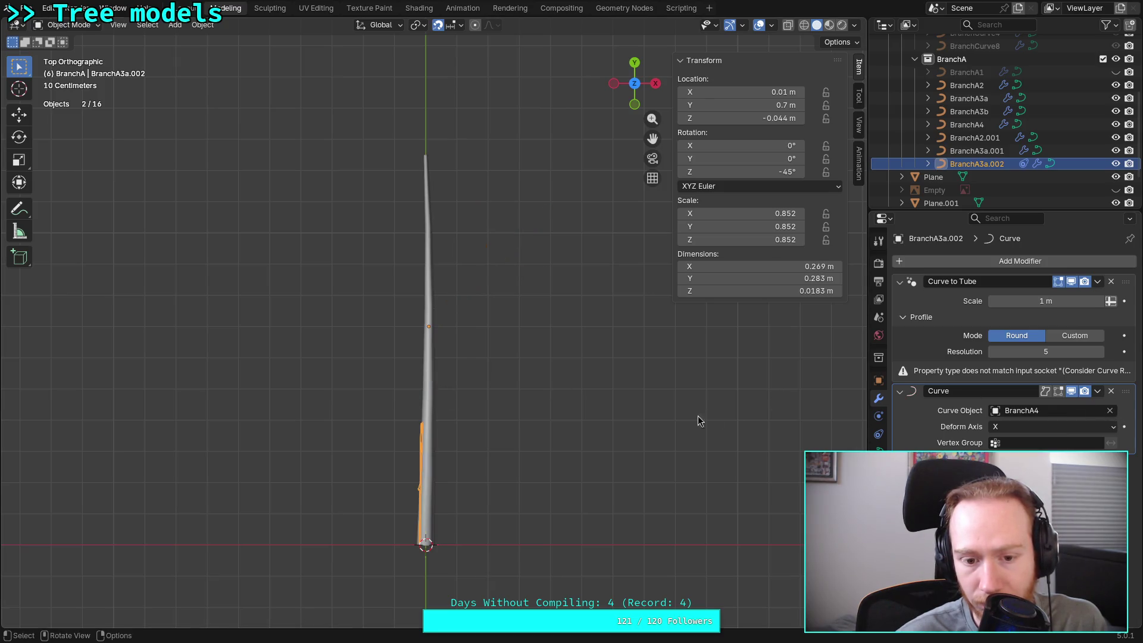
Try deform axes Y, Z and -Z on the Curve modifier, then delete it
{"action": "left_click", "coordinate": [1019, 427]}
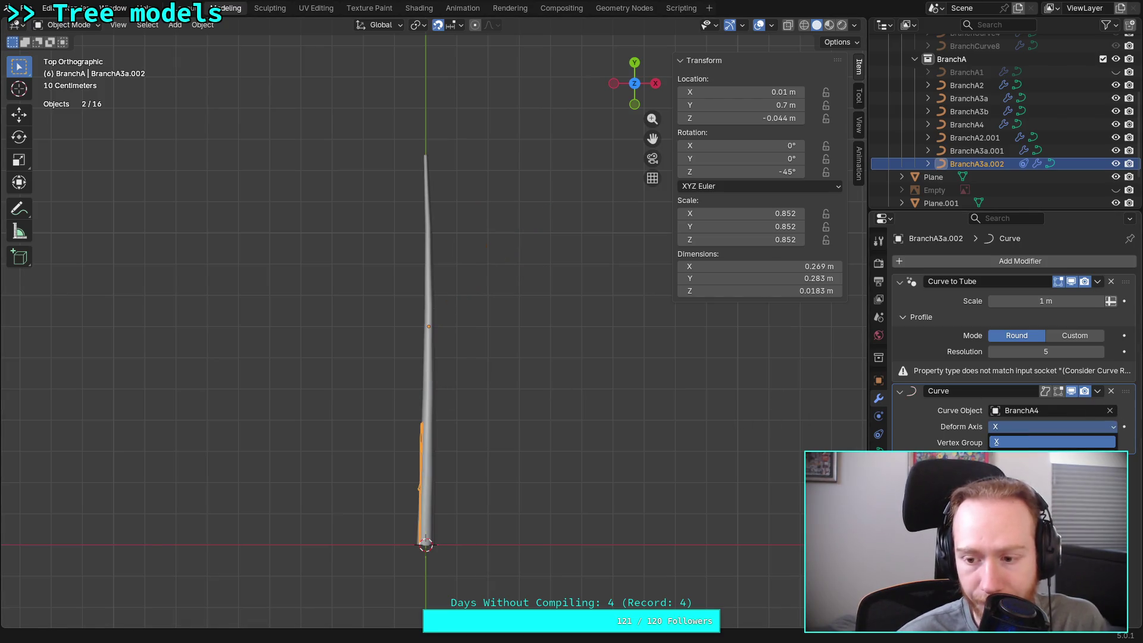
{"action": "left_click", "coordinate": [1035, 458]}
{"action": "left_click", "coordinate": [1036, 427]}
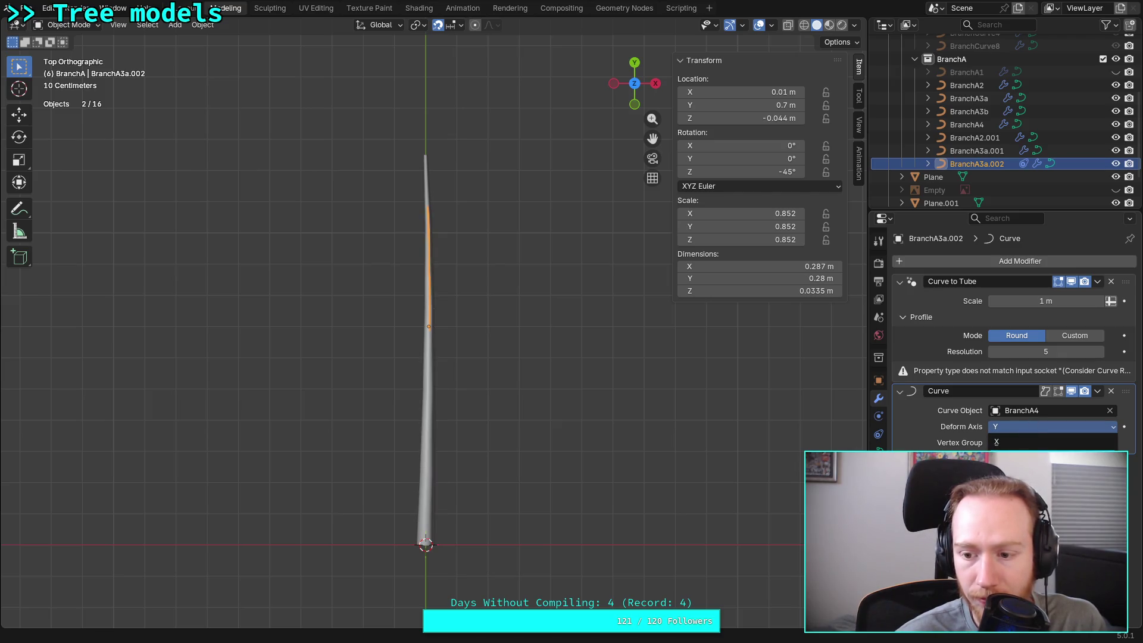
{"action": "left_click", "coordinate": [1035, 474]}
{"action": "left_click", "coordinate": [1029, 434]}
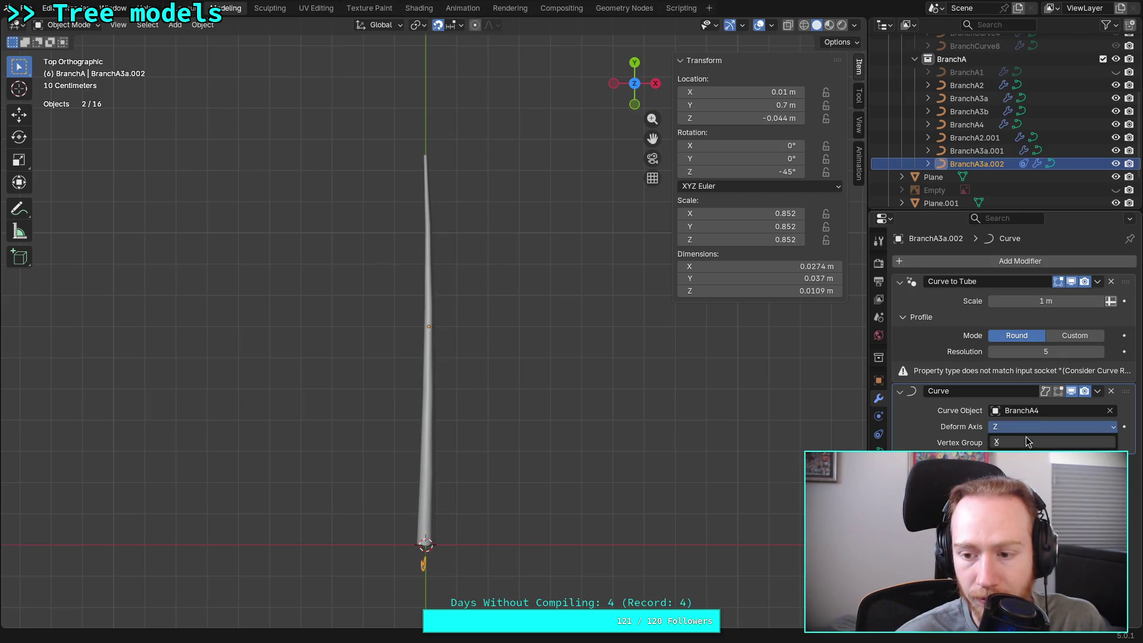
{"action": "left_click", "coordinate": [1027, 523]}
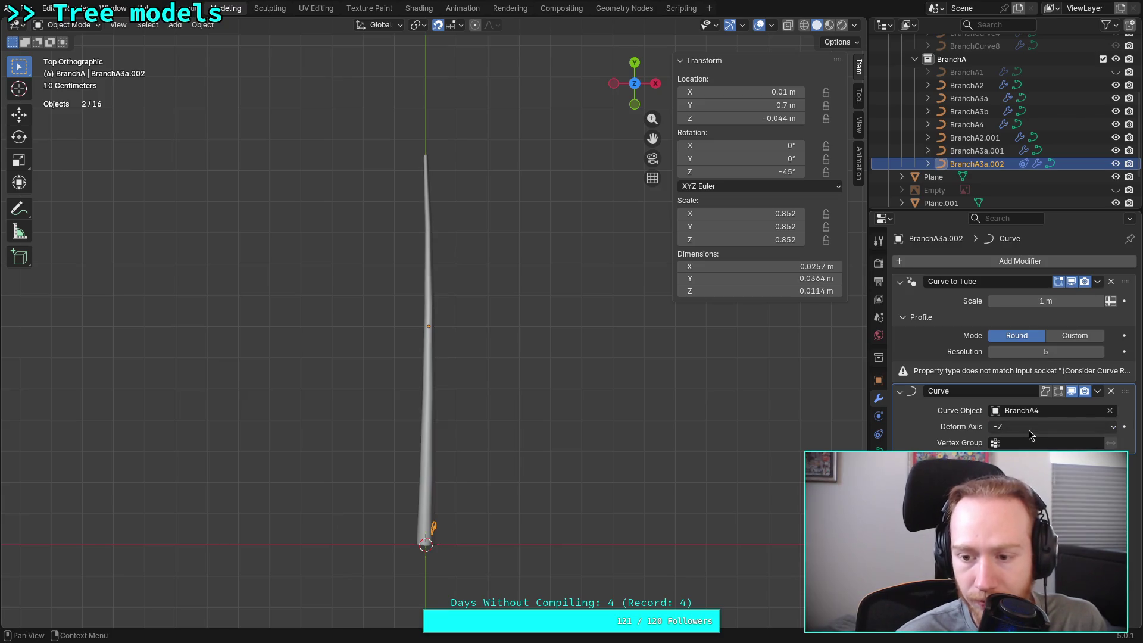
{"action": "left_click", "coordinate": [1027, 412]}
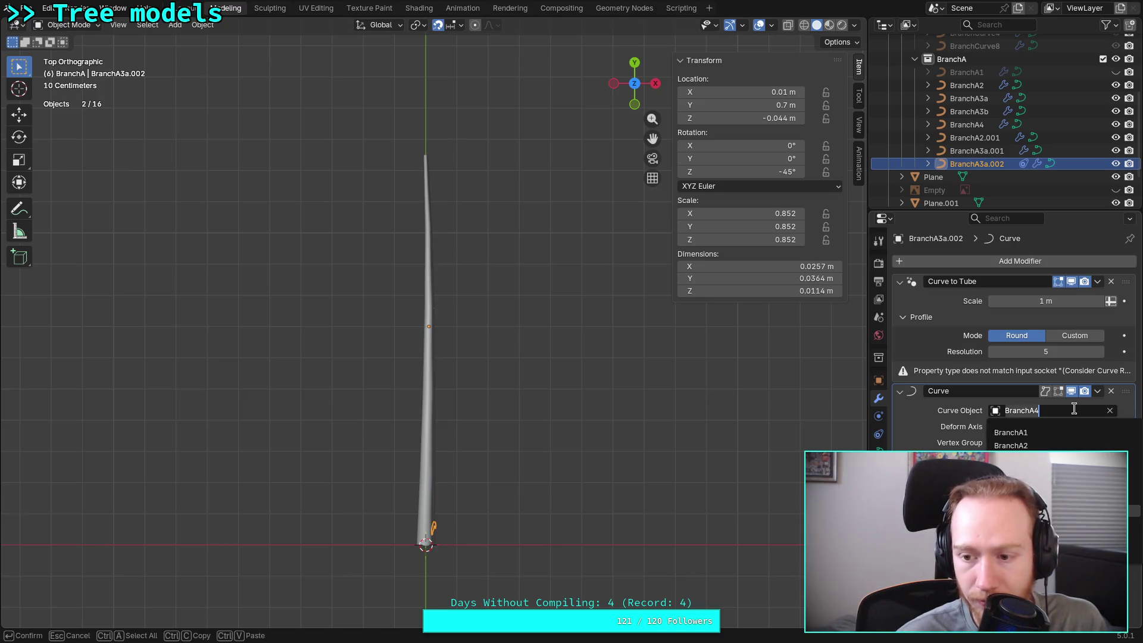
{"action": "left_click", "coordinate": [1112, 391]}
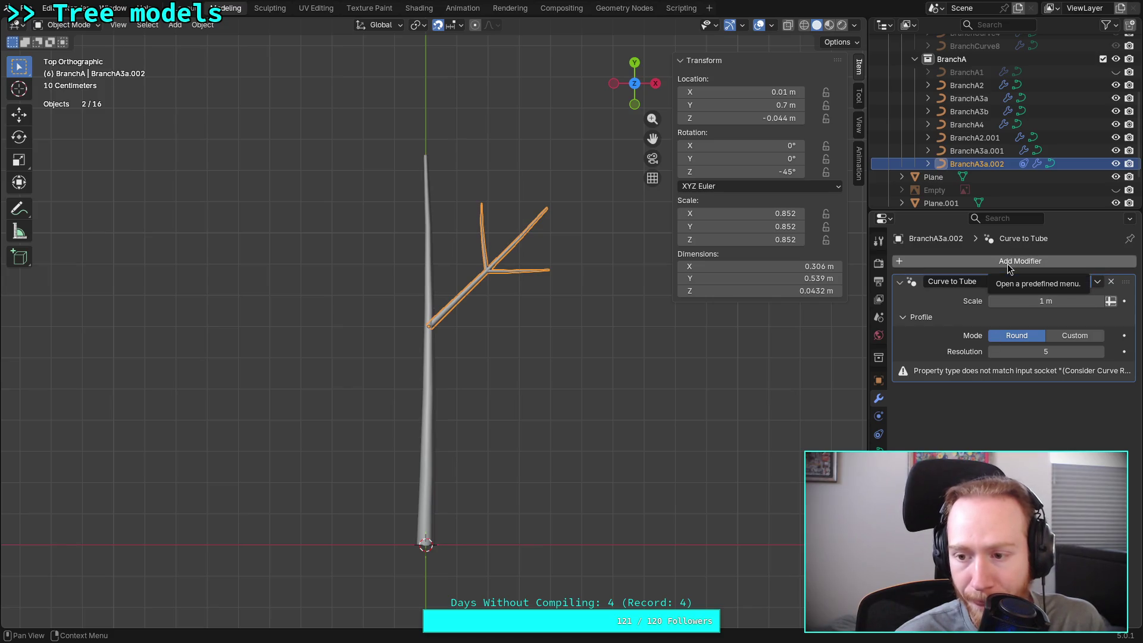
Add an Instance on Elements modifier, widen the properties area, check Instance On stays Points, then remove it
{"action": "left_click", "coordinate": [972, 265]}
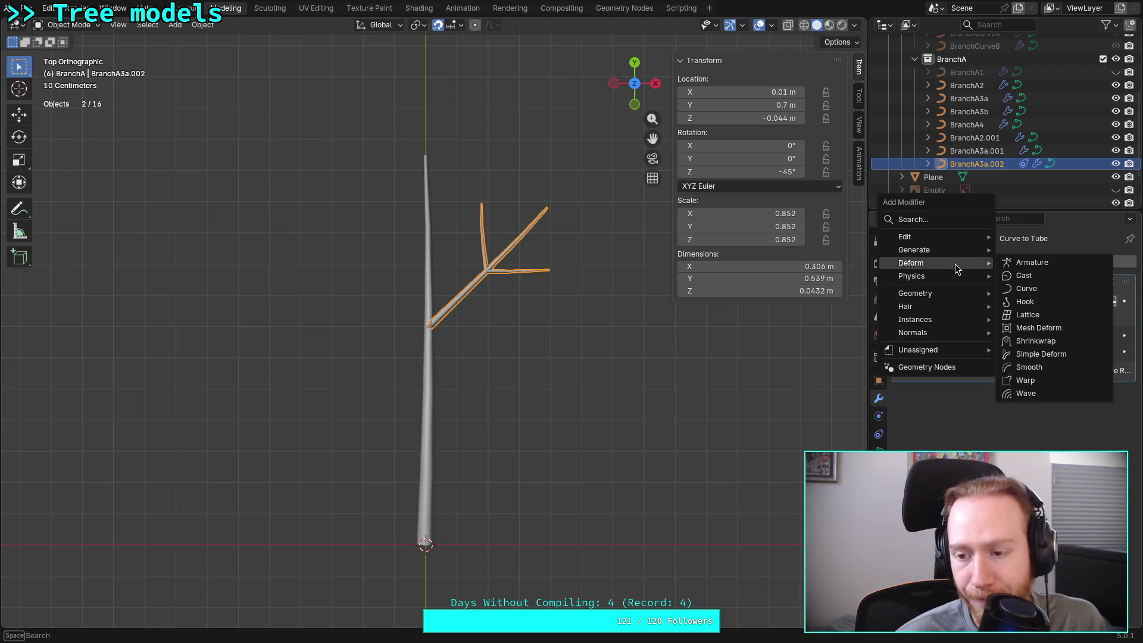
{"action": "left_click", "coordinate": [1040, 320]}
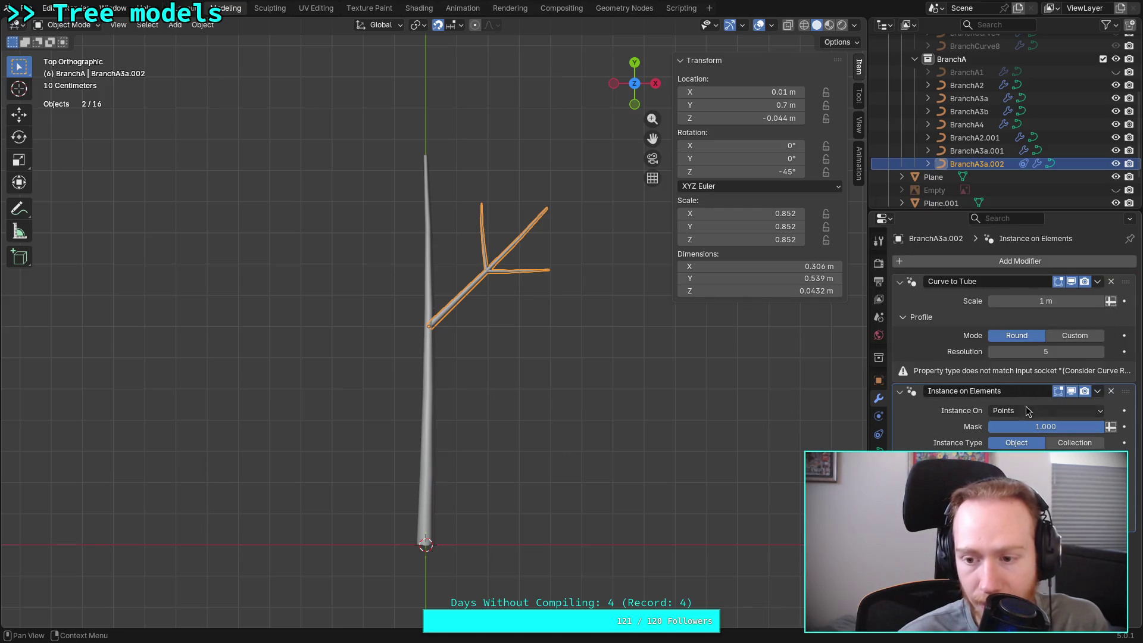
{"action": "left_click_drag", "start_coordinate": [866, 421], "coordinate": [809, 421]}
{"action": "left_click", "coordinate": [1005, 411]}
{"action": "left_click", "coordinate": [1009, 410]}
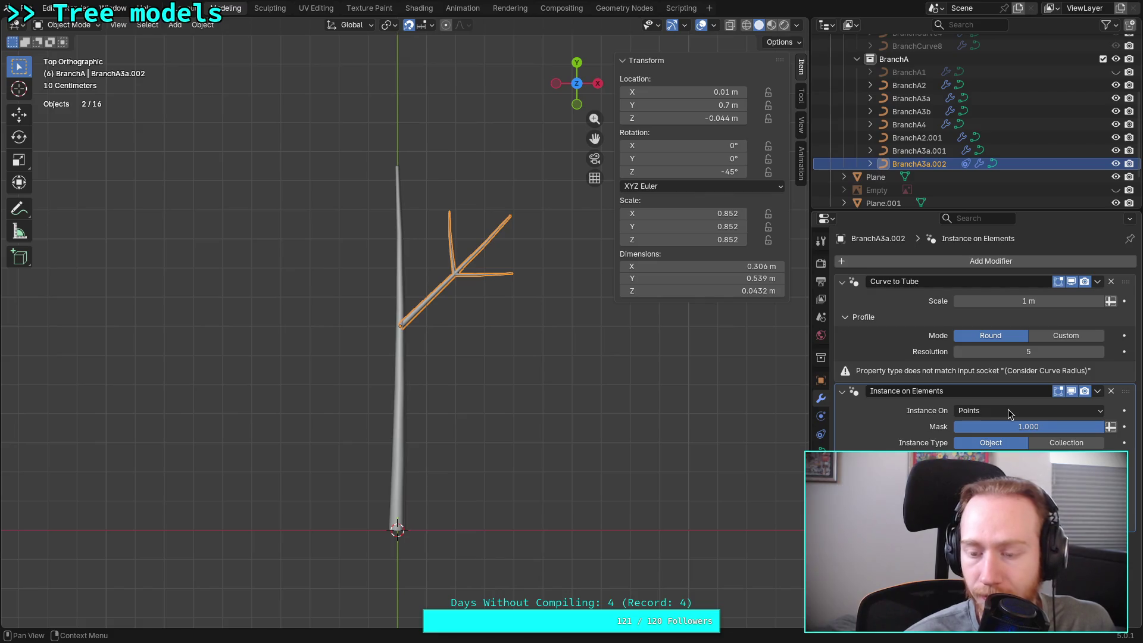
{"action": "left_click", "coordinate": [1009, 411]}
{"action": "left_click", "coordinate": [1008, 410]}
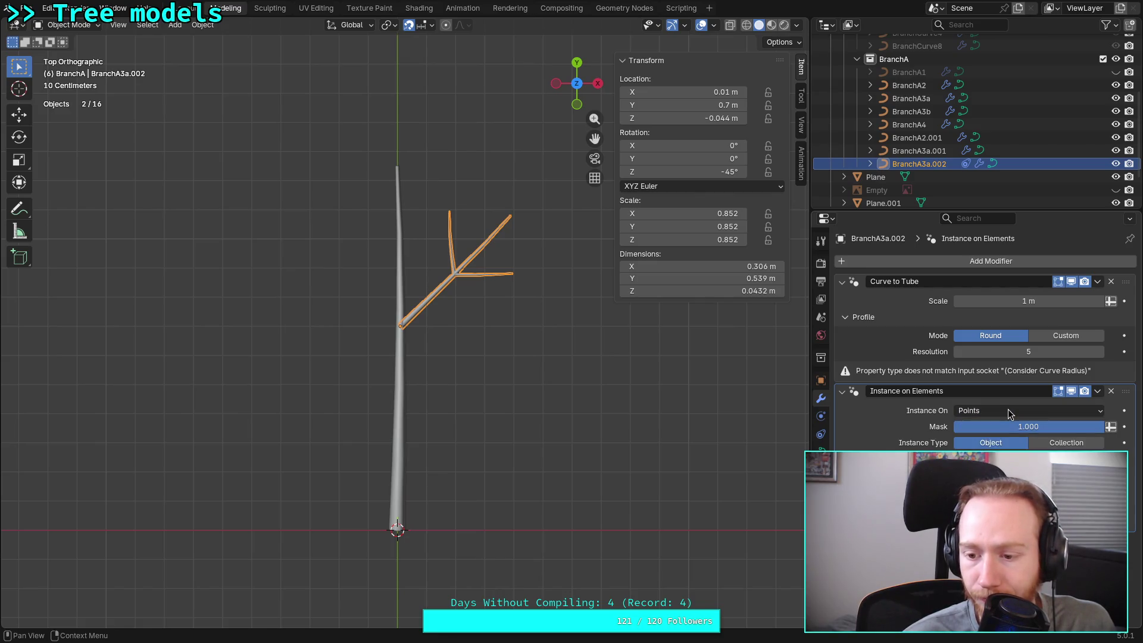
{"action": "left_click", "coordinate": [1111, 392]}
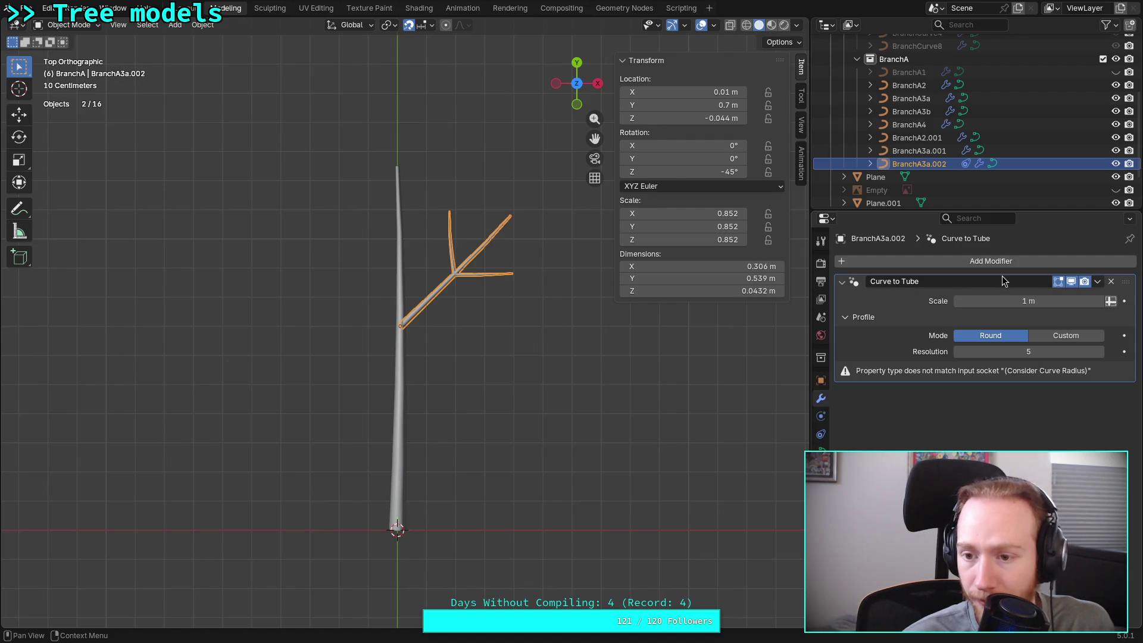
Switch to the branch's object constraints and bring up the list of constraints to add
{"action": "left_click", "coordinate": [973, 261]}
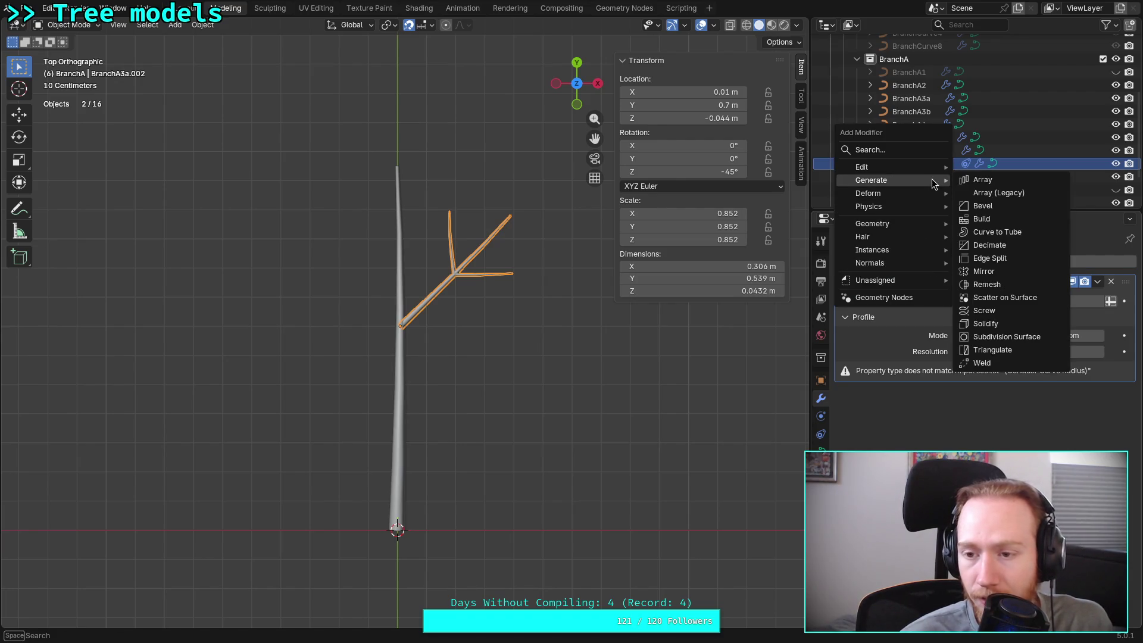
{"action": "left_click", "coordinate": [821, 434]}
{"action": "left_click", "coordinate": [1052, 261]}
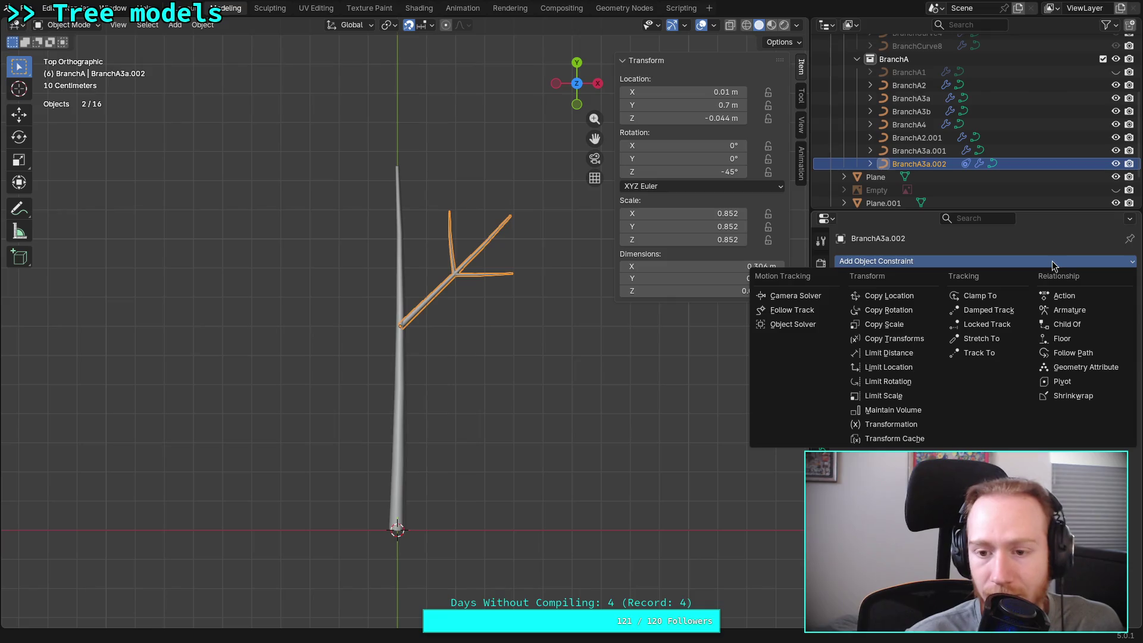
Try Follow Track and Object Solver constraints on the branch and discard them
{"action": "left_click", "coordinate": [806, 313]}
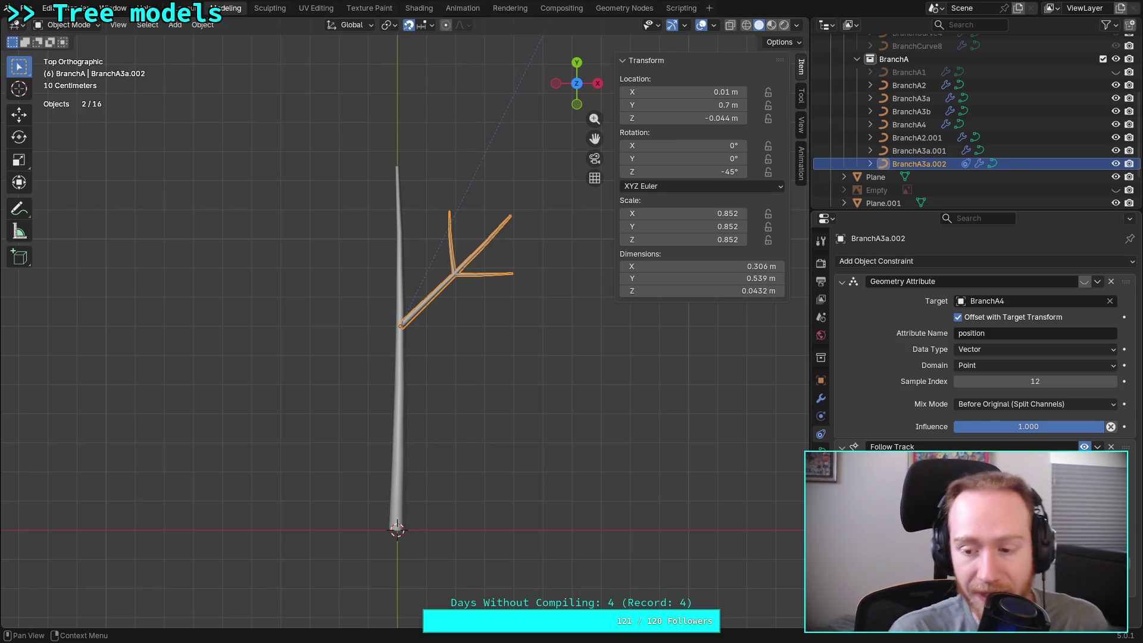
{"action": "key", "text": "ctrl+z"}
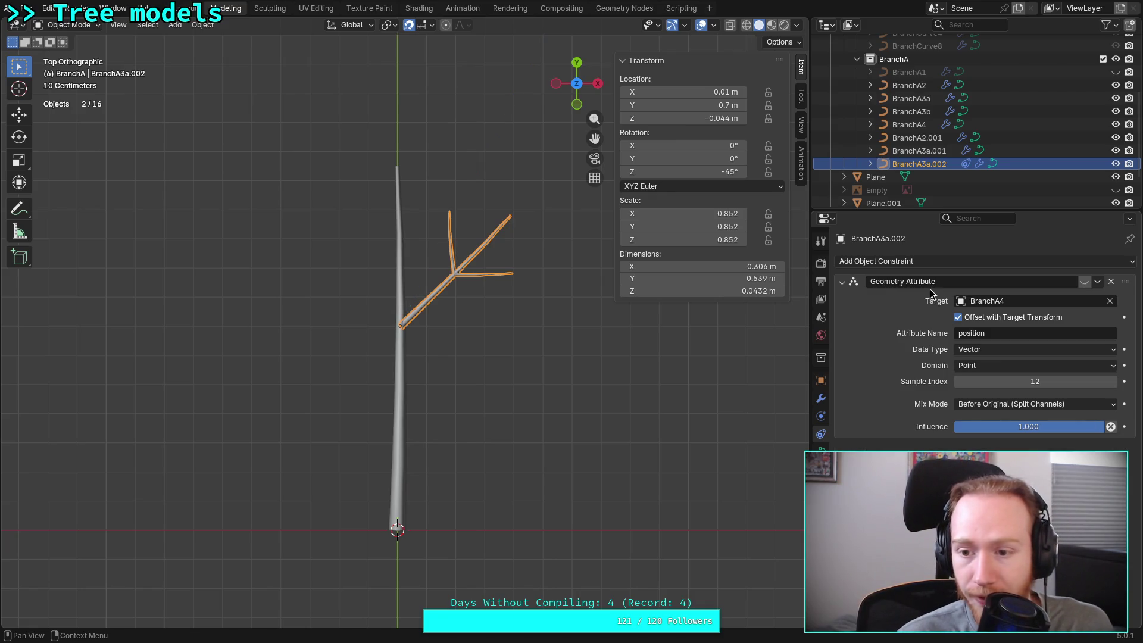
{"action": "left_click", "coordinate": [883, 262]}
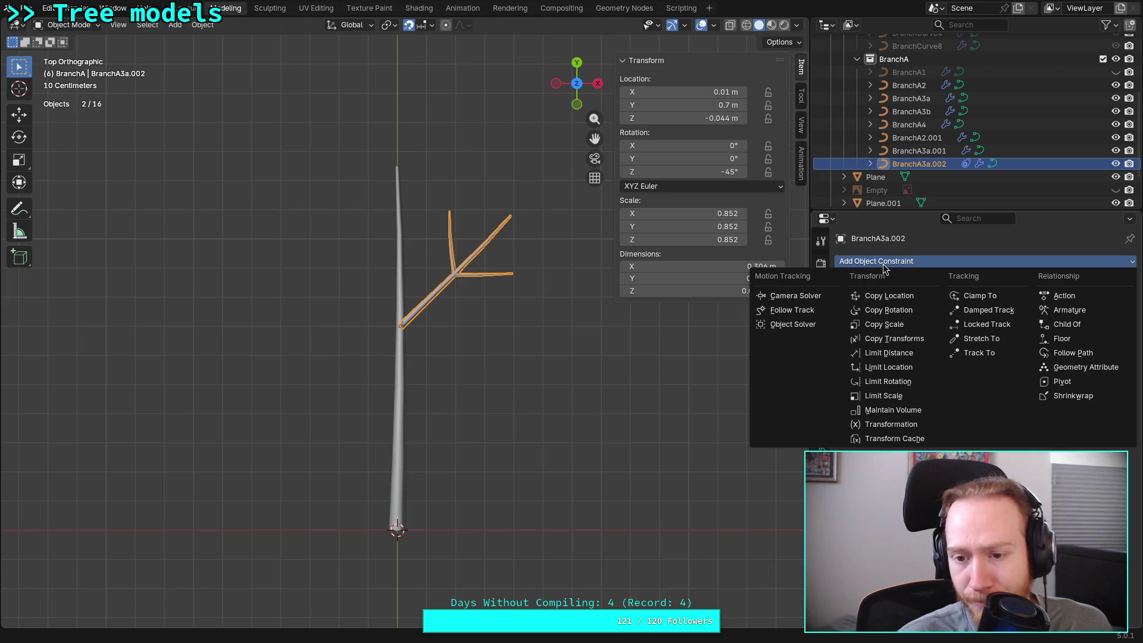
{"action": "left_click", "coordinate": [803, 323]}
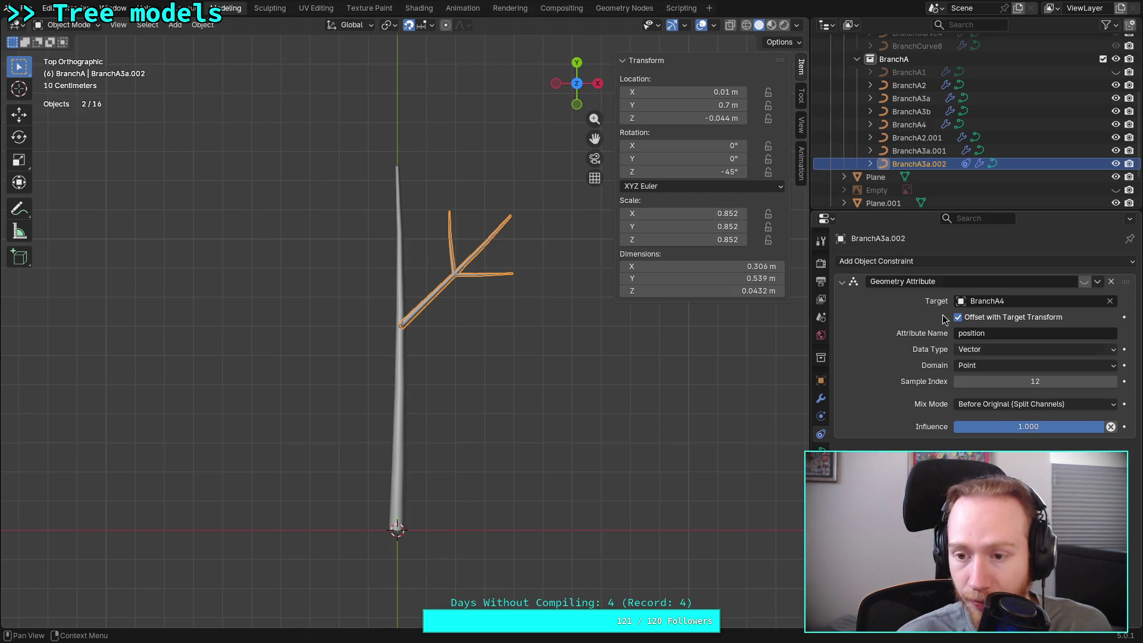
{"action": "left_click", "coordinate": [875, 262]}
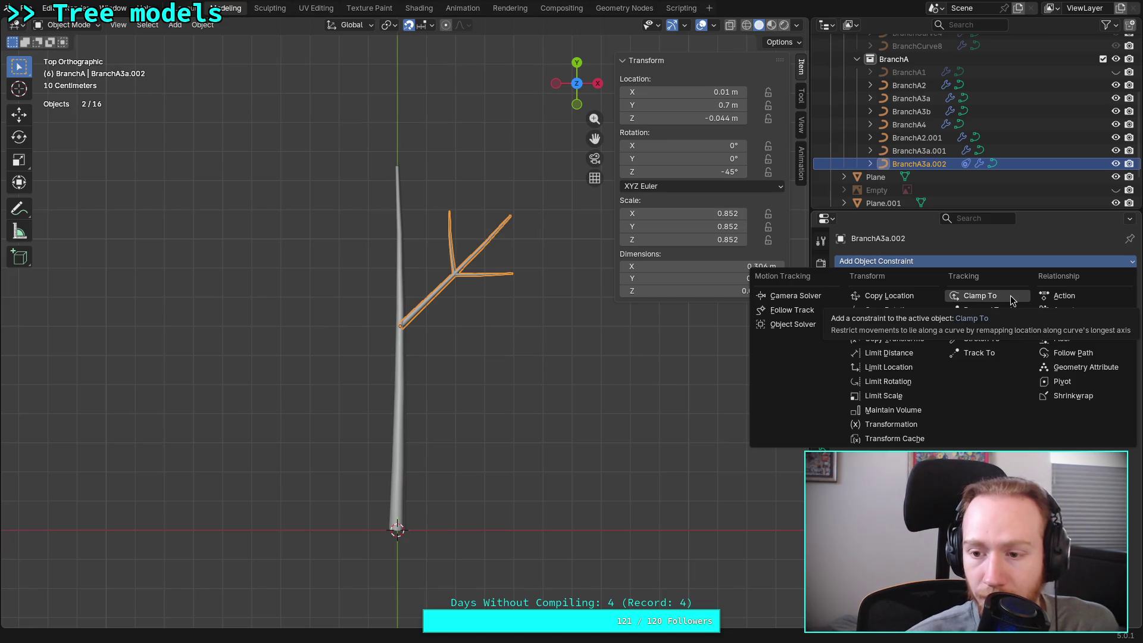
Add a Clamp To constraint to the branch with the trunk BranchA4 picked as target
{"action": "left_click", "coordinate": [1012, 300]}
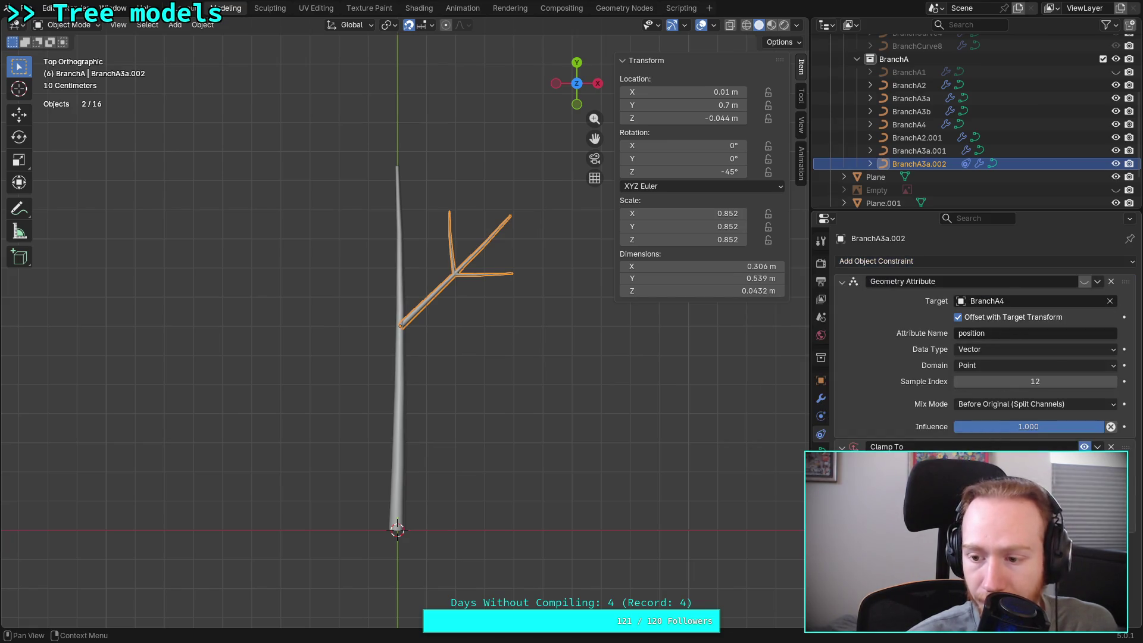
{"action": "key", "text": "e"}
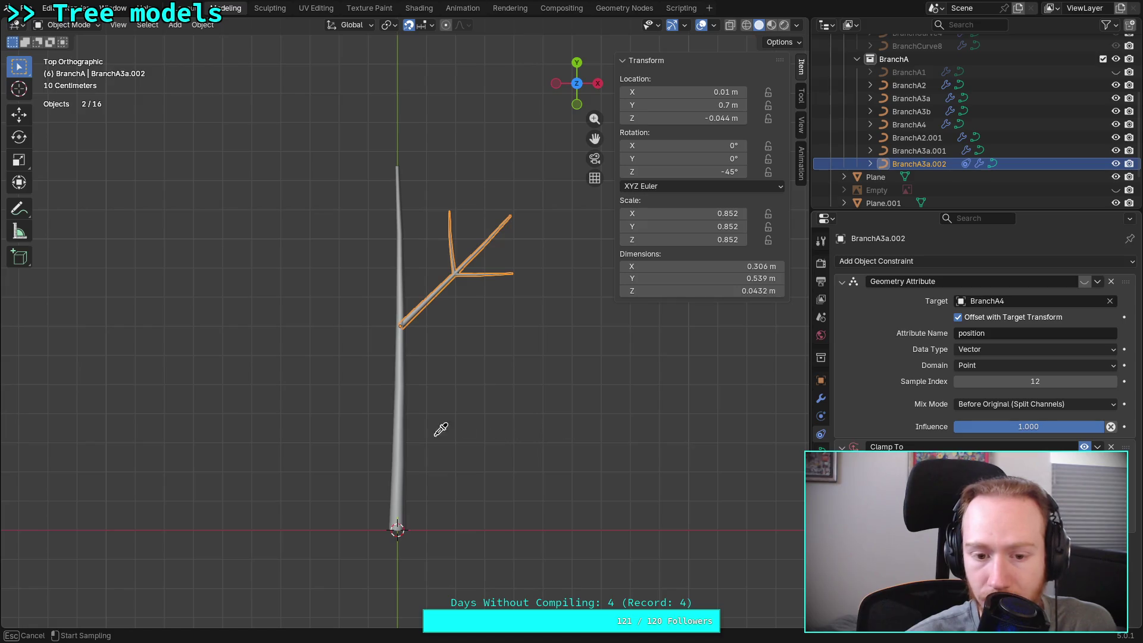
{"action": "left_click", "coordinate": [399, 415]}
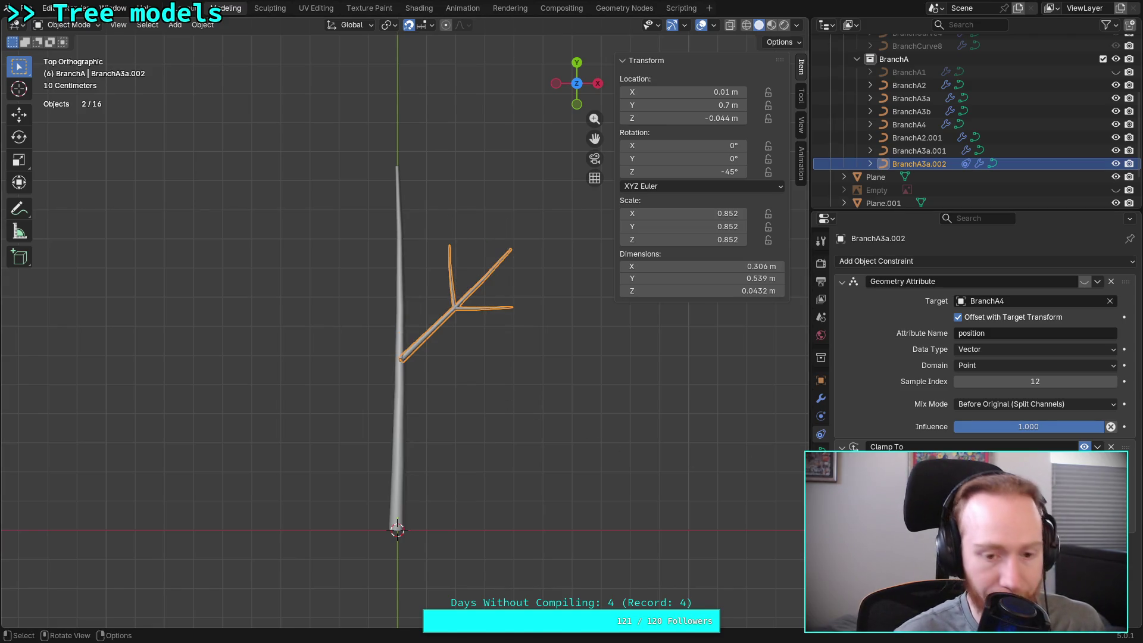
Test-grab the branch several times, cancelling each move, to confirm it stays clamped to the trunk
{"action": "key", "text": "g"}
{"action": "key", "text": "Escape"}
{"action": "mouse_move", "coordinate": [479, 405]}
{"action": "middle_mouse_down"}
{"action": "mouse_move", "coordinate": [409, 370]}
{"action": "mouse_move", "coordinate": [429, 304]}
{"action": "middle_mouse_up"}
{"action": "key", "text": "g"}
{"action": "key", "text": "Escape"}
{"action": "key", "text": "g"}
{"action": "key", "text": "Escape"}
{"action": "left_click", "coordinate": [572, 69]}
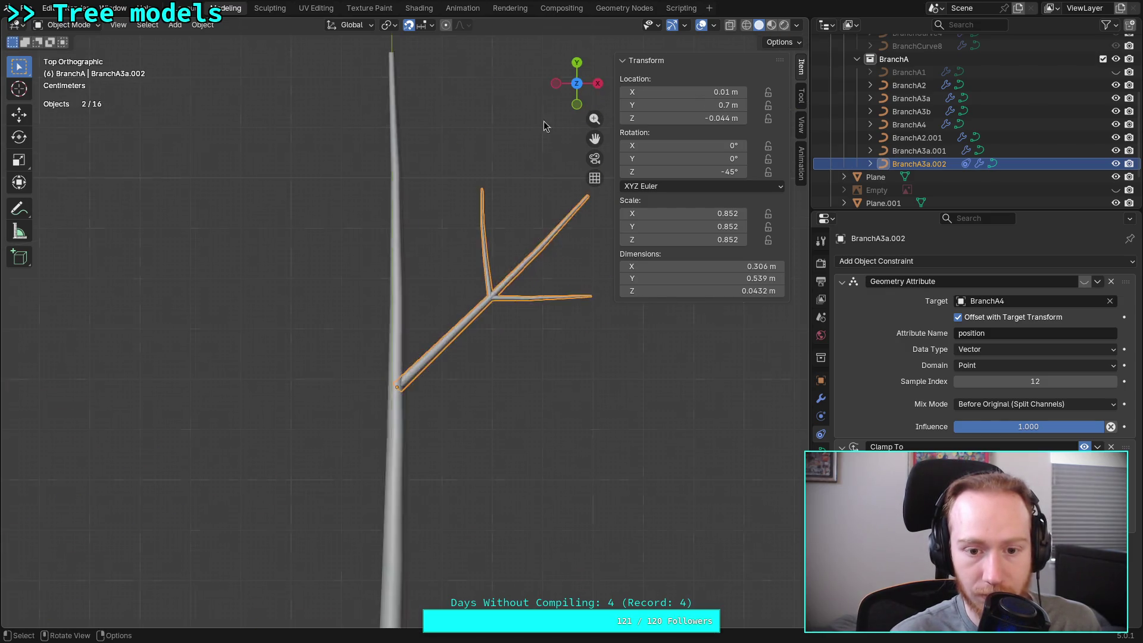
{"action": "scroll", "coordinate": [450, 362], "scroll_direction": "up", "scroll_amount": 2}
{"action": "key", "text": "g"}
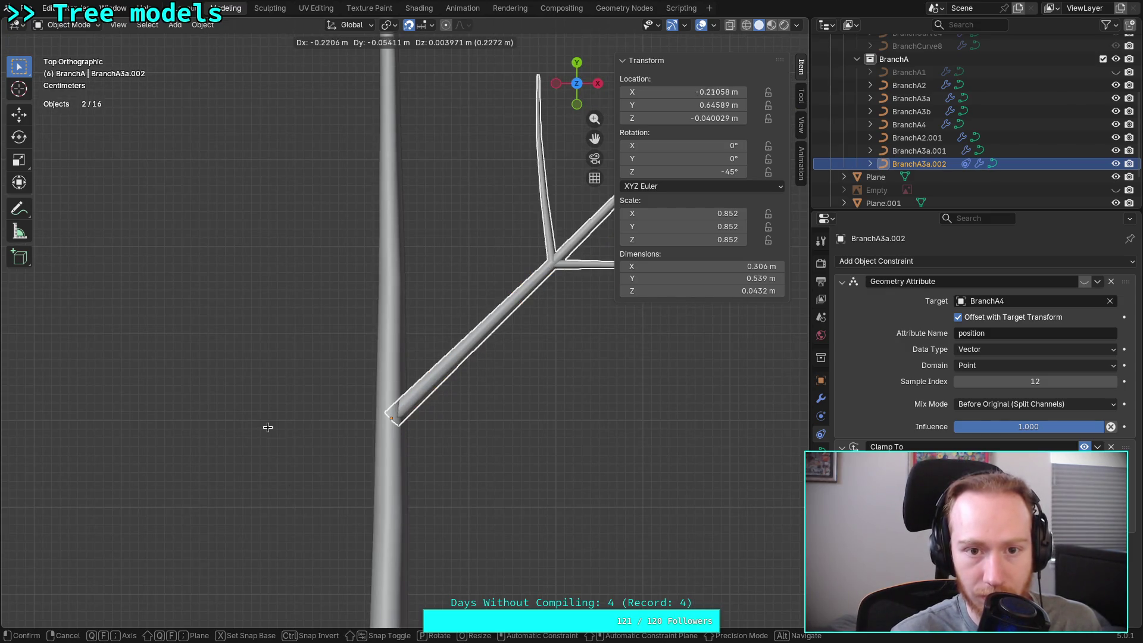
{"action": "key", "text": "Escape"}
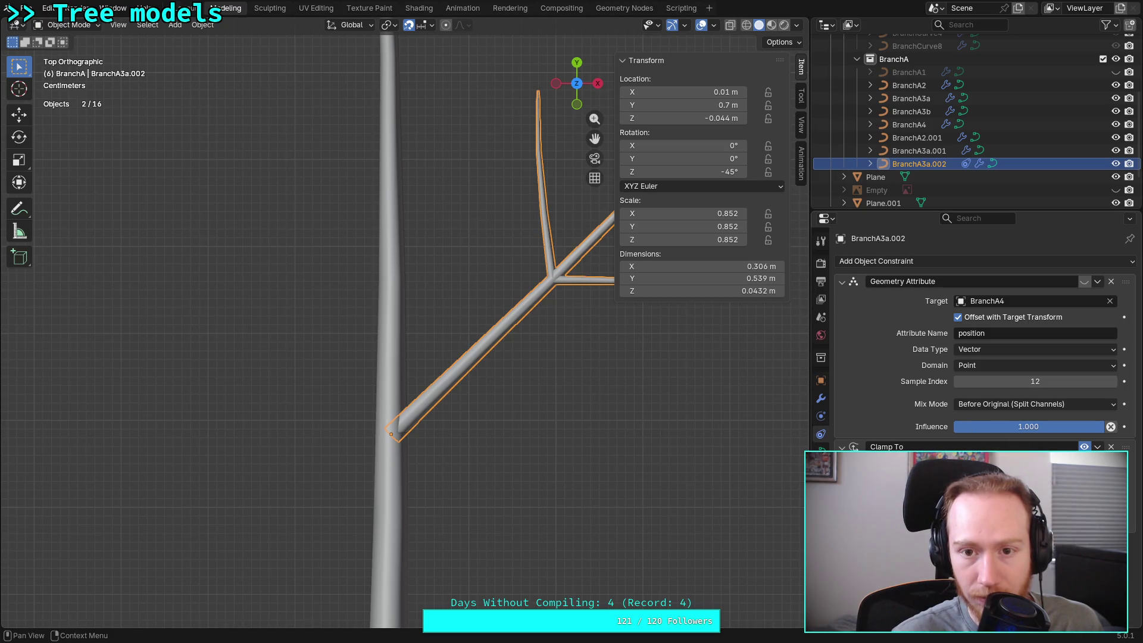
{"action": "key", "text": "g"}
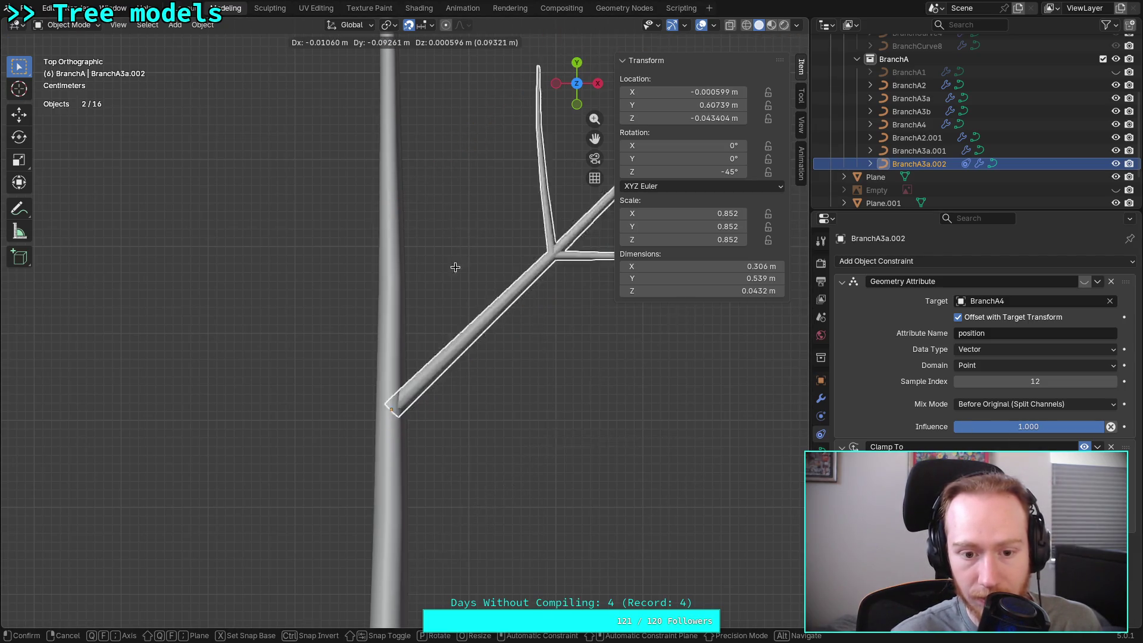
{"action": "key", "text": "Escape"}
{"action": "scroll", "coordinate": [421, 283], "scroll_direction": "down", "scroll_amount": 6}
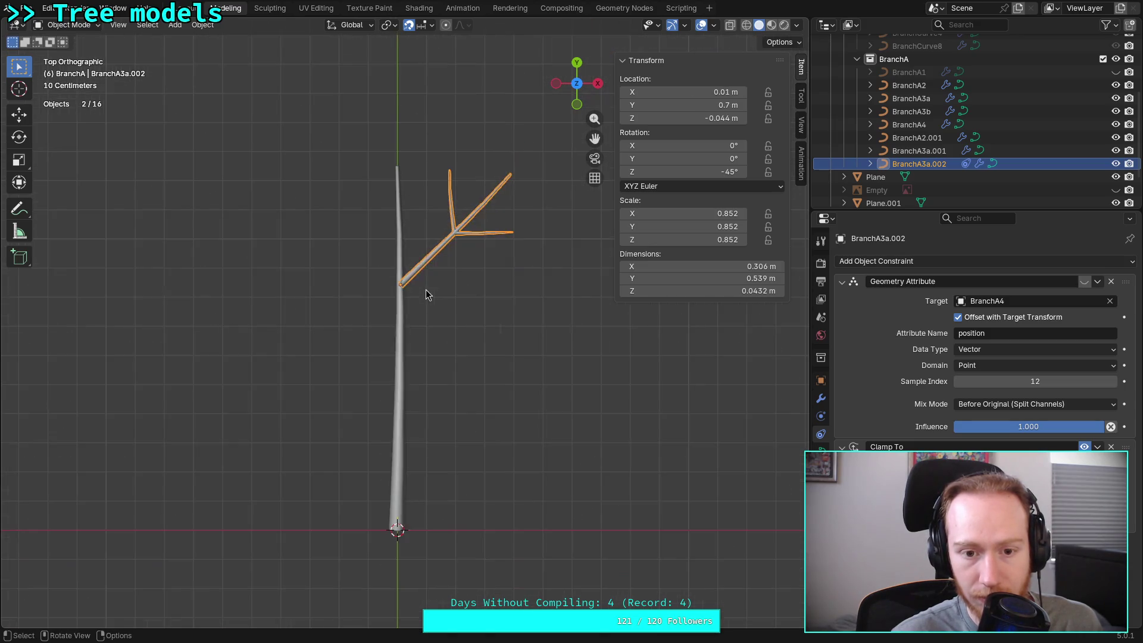
{"action": "key", "text": "g"}
{"action": "key", "text": "Escape"}
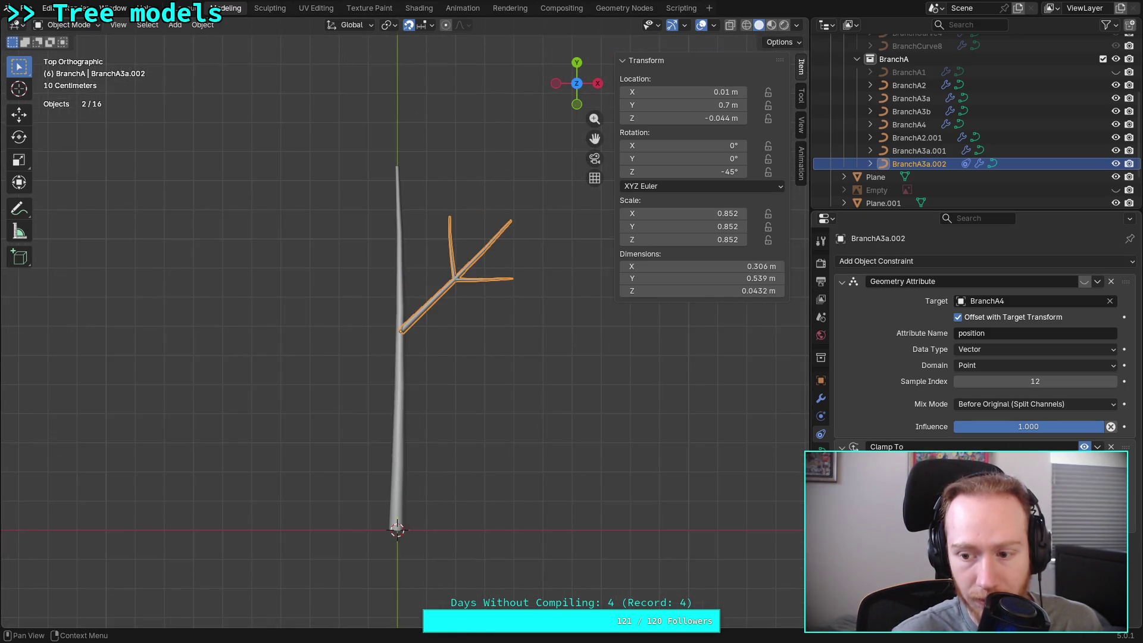
Move the branch lower along the trunk to about −0.104, 0.575, 0.064 m, checking from the side and top
{"action": "key", "text": "g"}
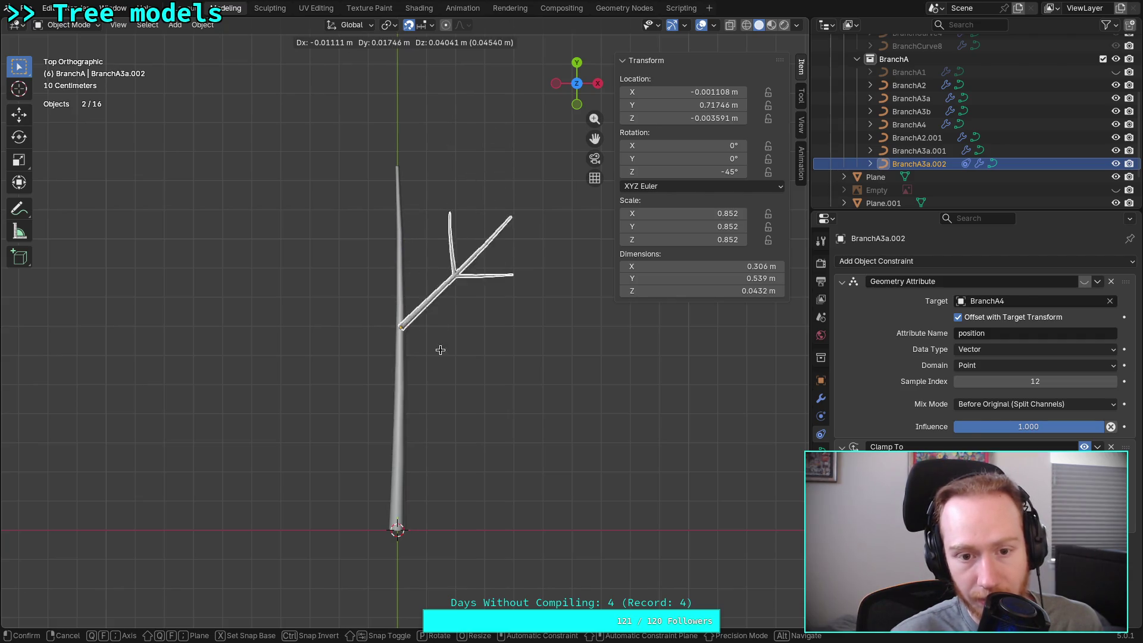
{"action": "left_click", "coordinate": [435, 191]}
{"action": "scroll", "coordinate": [455, 271], "scroll_direction": "up", "scroll_amount": 4}
{"action": "mouse_move", "coordinate": [458, 343]}
{"action": "middle_mouse_down"}
{"action": "mouse_move", "coordinate": [312, 199]}
{"action": "mouse_move", "coordinate": [332, 220]}
{"action": "middle_mouse_up"}
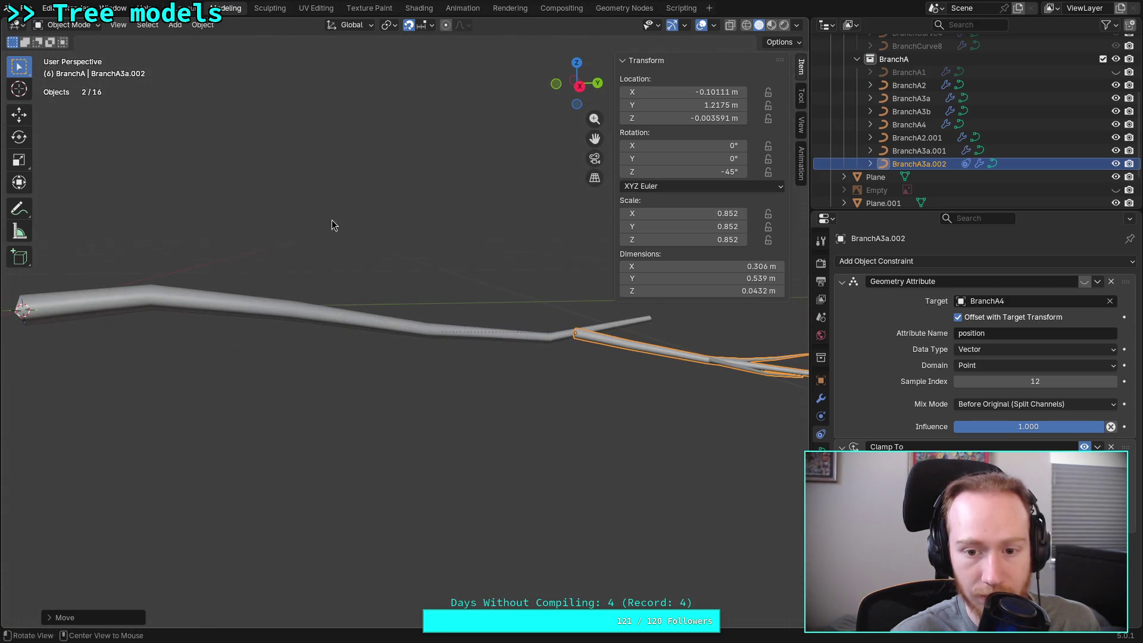
{"action": "key", "text": "g"}
{"action": "left_click", "coordinate": [315, 264]}
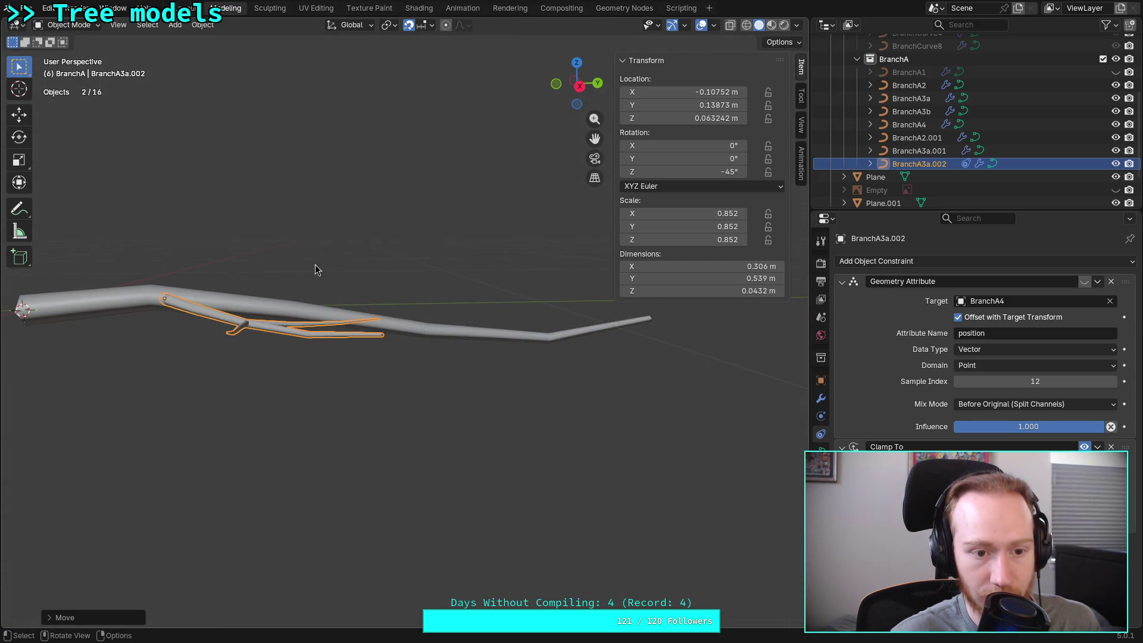
{"action": "left_click", "coordinate": [577, 64]}
{"action": "key", "text": "g"}
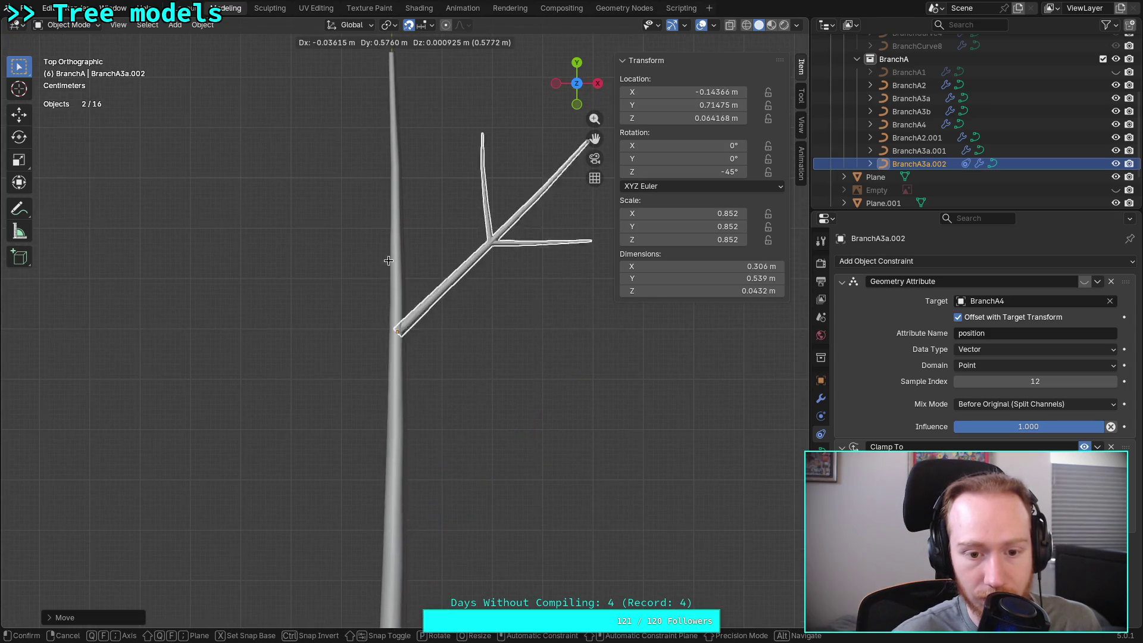
{"action": "left_click", "coordinate": [403, 329]}
{"action": "scroll", "coordinate": [409, 341], "scroll_direction": "down", "scroll_amount": 5}
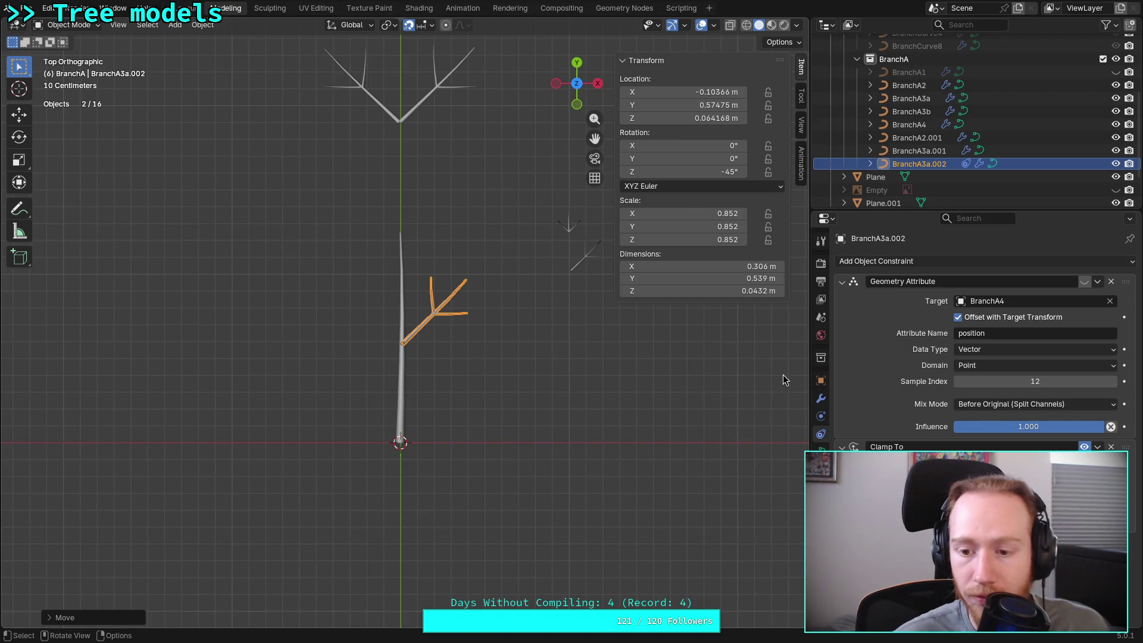
Set the branch's Location X and Z to 0 in Object Properties
{"action": "left_click", "coordinate": [821, 380]}
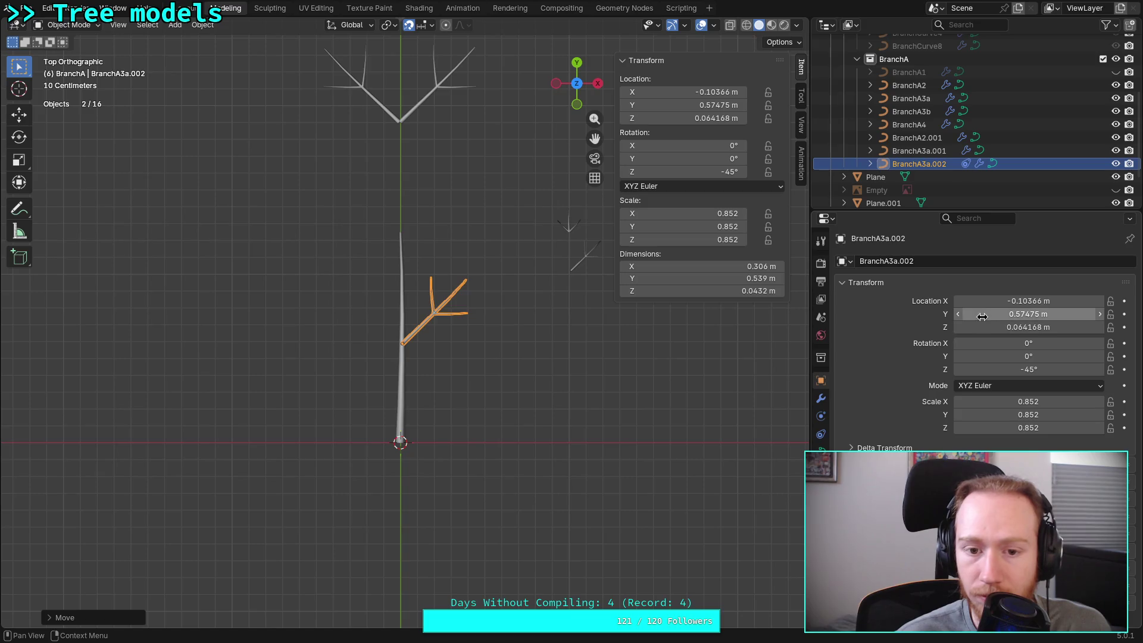
{"action": "mouse_move", "coordinate": [982, 314]}
{"action": "left_mouse_down"}
{"action": "mouse_move", "coordinate": [1057, 315]}
{"action": "mouse_move", "coordinate": [1042, 316]}
{"action": "left_mouse_up"}
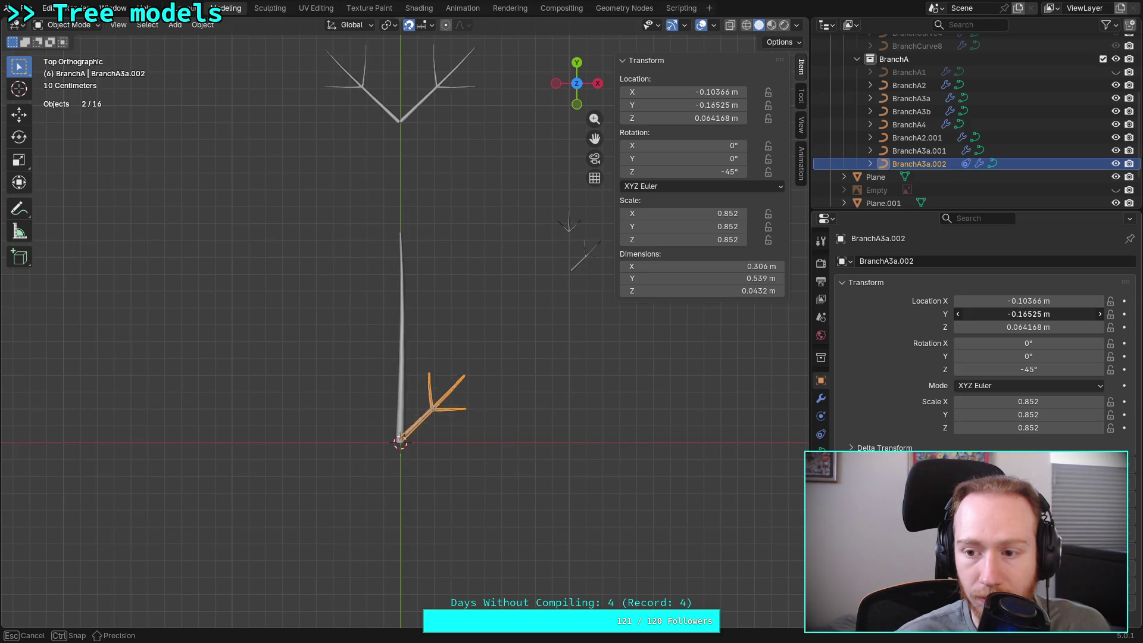
{"action": "left_click", "coordinate": [1041, 327]}
{"action": "type", "text": "0"}
{"action": "key", "text": "Return"}
{"action": "left_click", "coordinate": [1034, 302]}
{"action": "type", "text": "0"}
{"action": "key", "text": "Return"}
Slide Location Y to about 0.525 m so the fork lies along the trunk, and save plants.blend
{"action": "left_click_drag", "start_coordinate": [1027, 314], "coordinate": [983, 314]}
{"action": "middle_click_drag", "start_coordinate": [566, 444], "coordinate": [605, 358]}
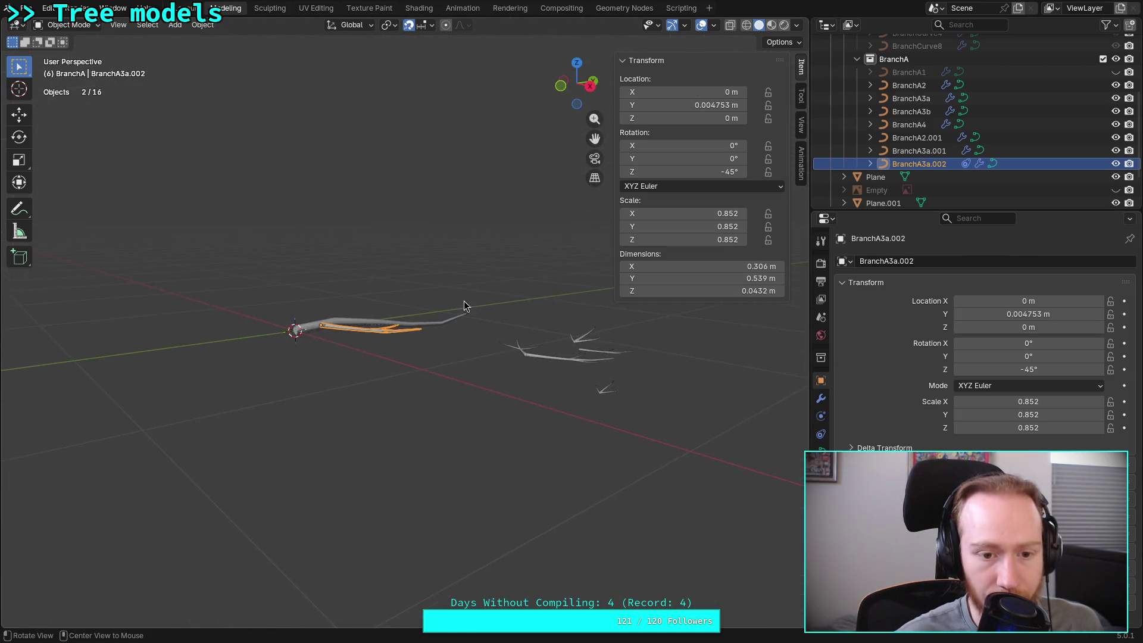
{"action": "left_click_drag", "start_coordinate": [1001, 316], "coordinate": [1098, 315]}
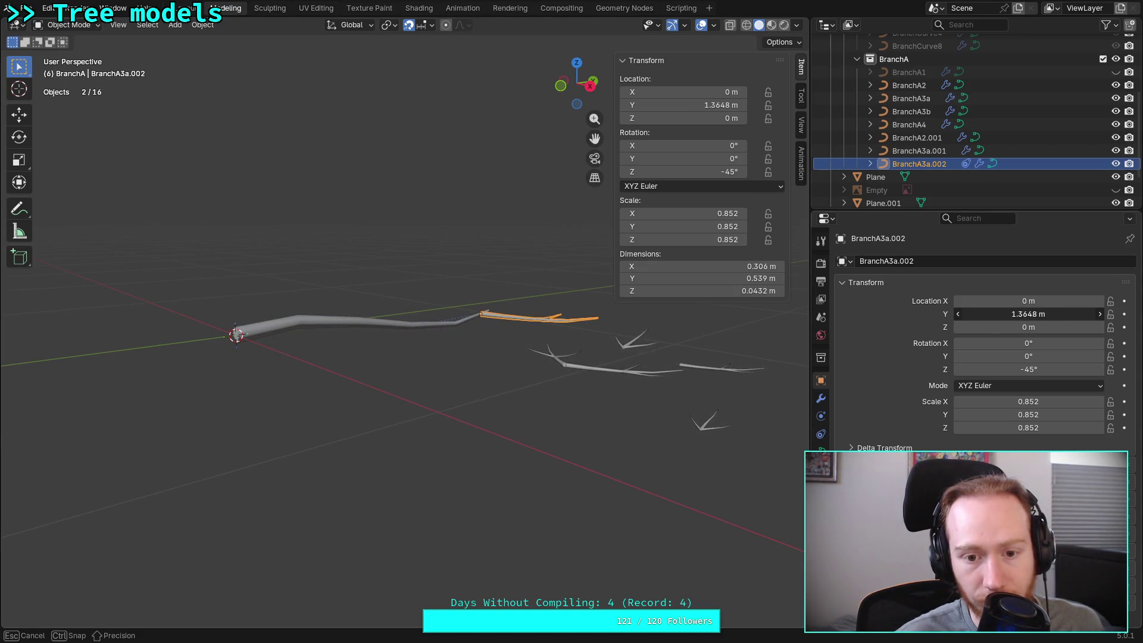
{"action": "left_click_drag", "start_coordinate": [1099, 316], "coordinate": [1002, 323]}
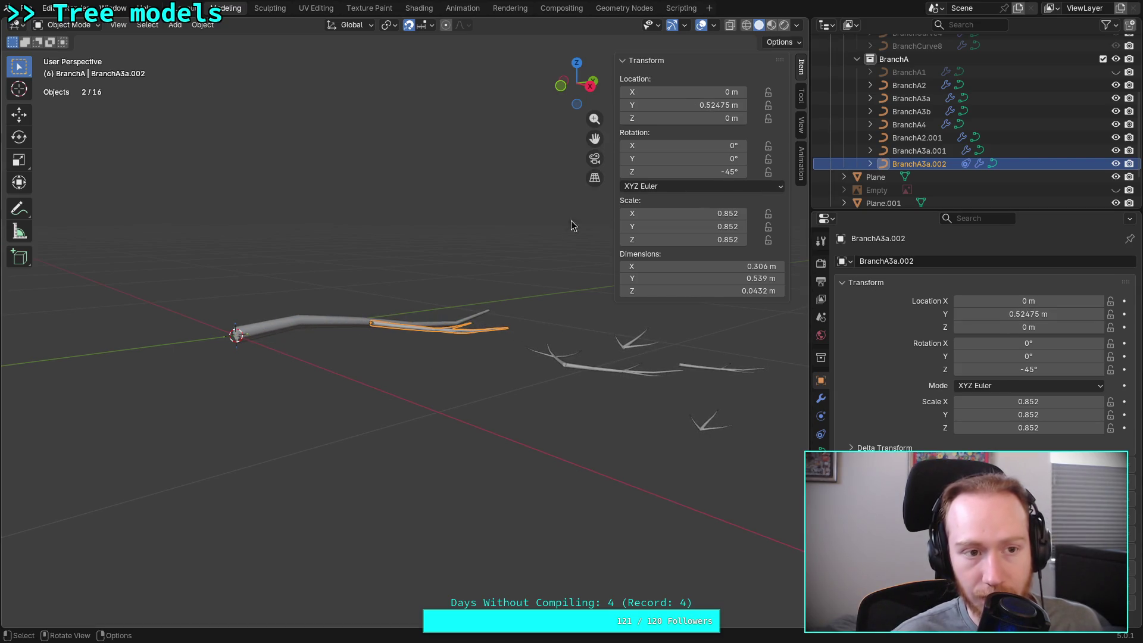
{"action": "key", "text": "ctrl+s"}
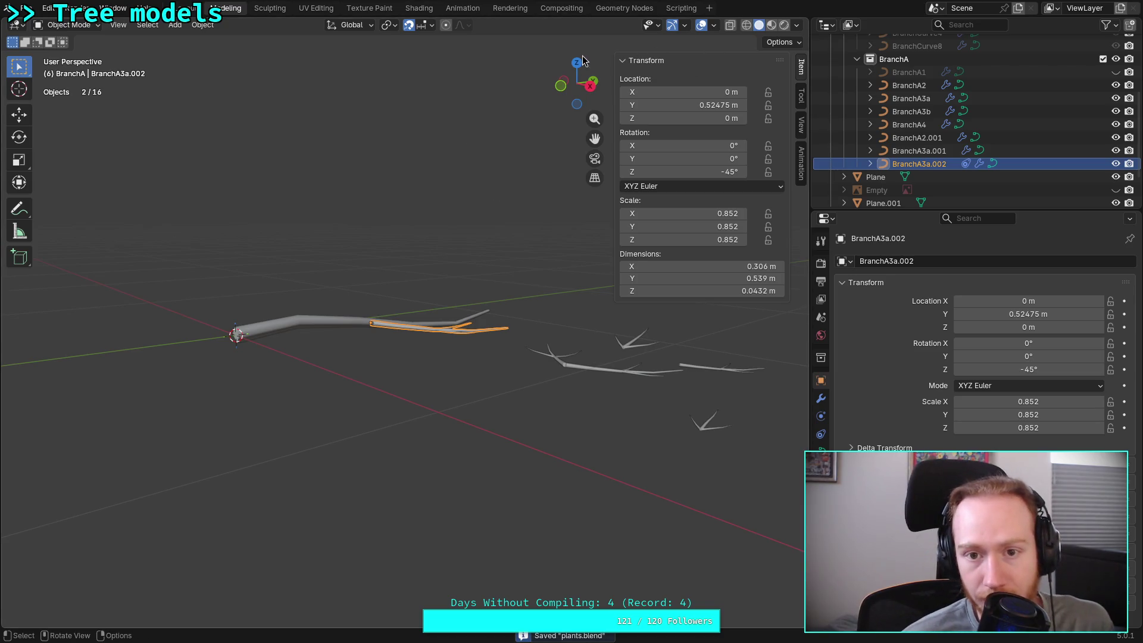
Delete the branch's Geometry Attribute constraint, then move the trunk BranchA4 and watch the branch follow
{"action": "left_click", "coordinate": [577, 64]}
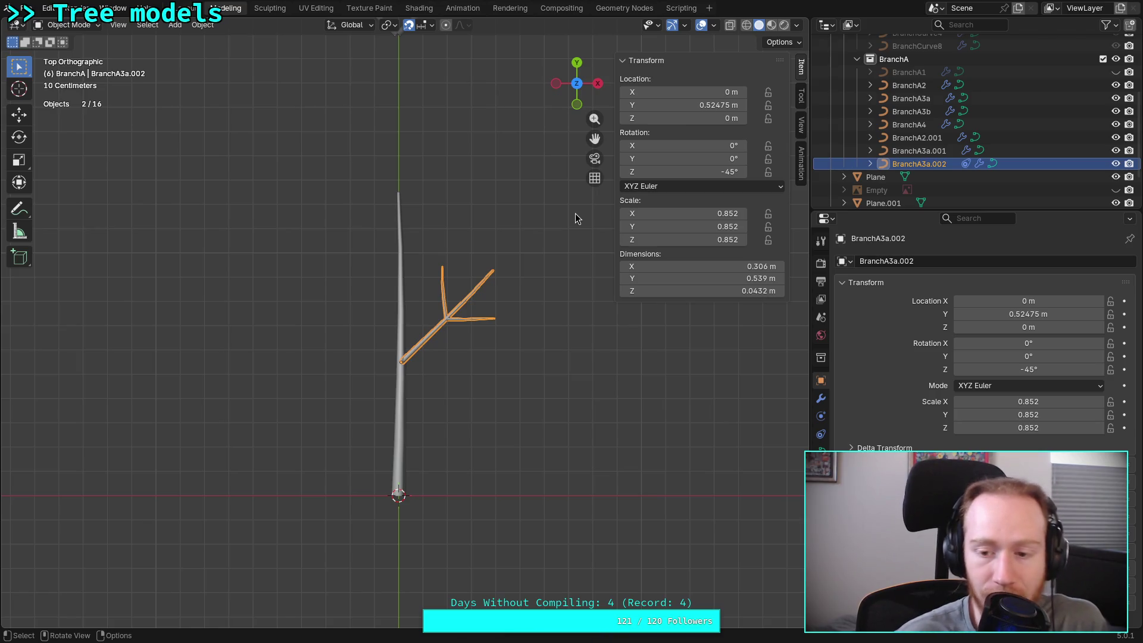
{"action": "left_click", "coordinate": [822, 434]}
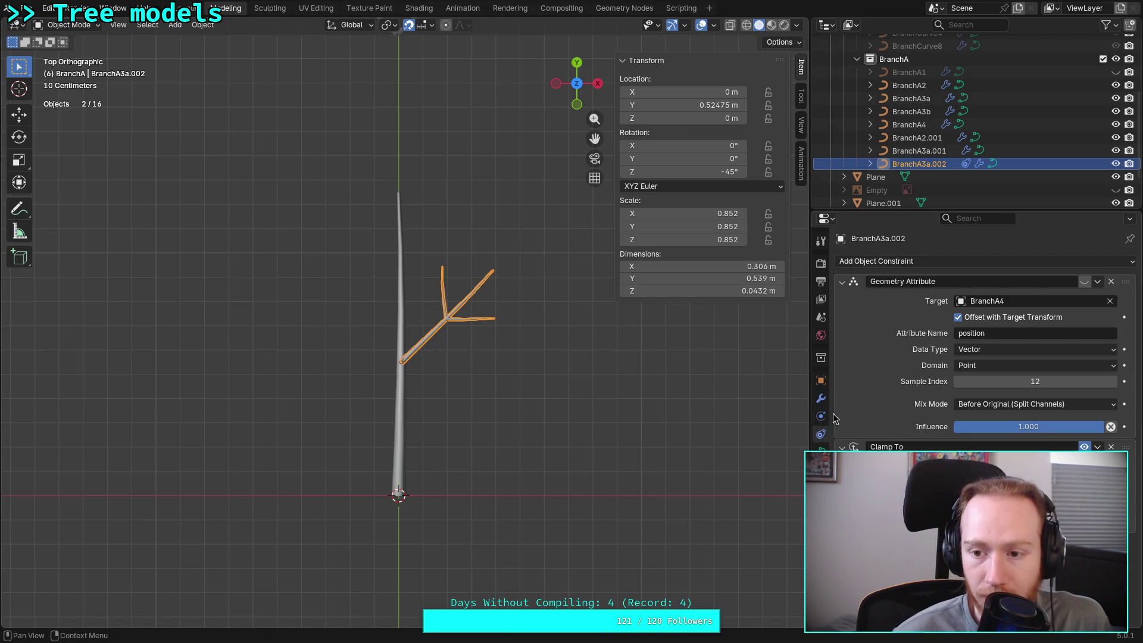
{"action": "left_click", "coordinate": [1110, 282]}
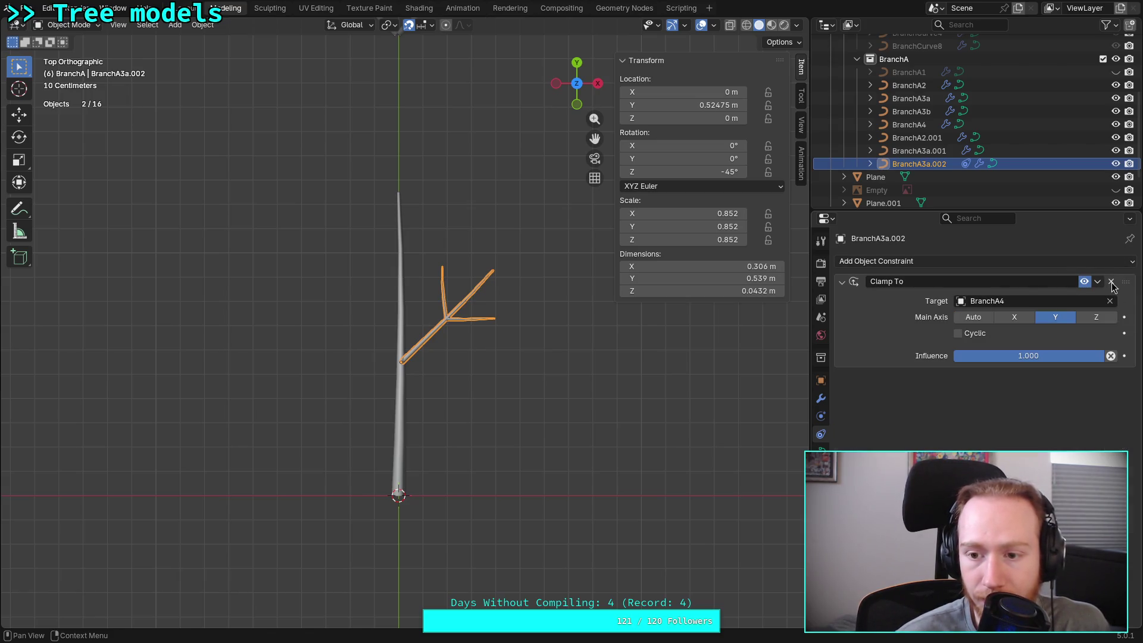
{"action": "left_click", "coordinate": [910, 124]}
{"action": "key", "text": "g"}
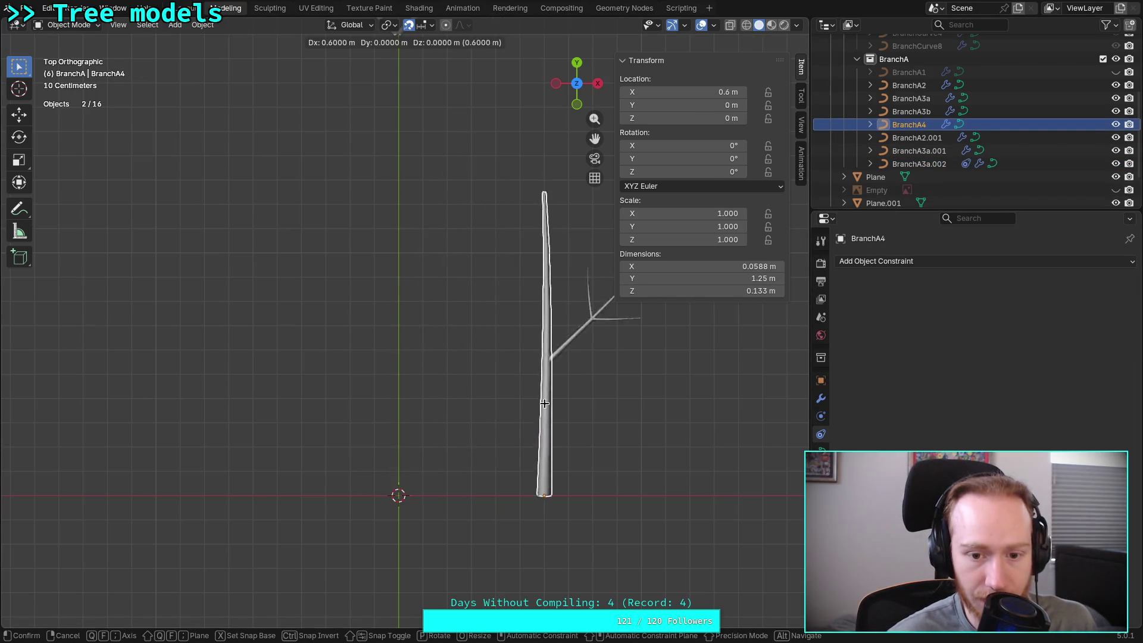
{"action": "left_click", "coordinate": [557, 357]}
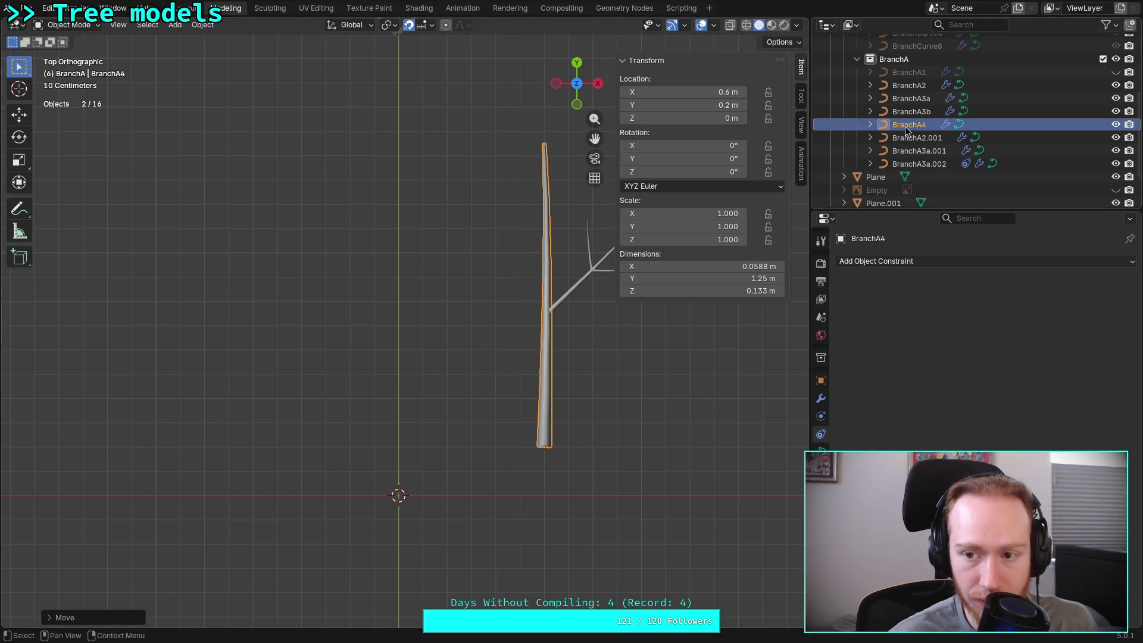
On the branch's Clamp To, test the influence back to 1 and turn cyclic off
{"action": "left_click", "coordinate": [919, 164]}
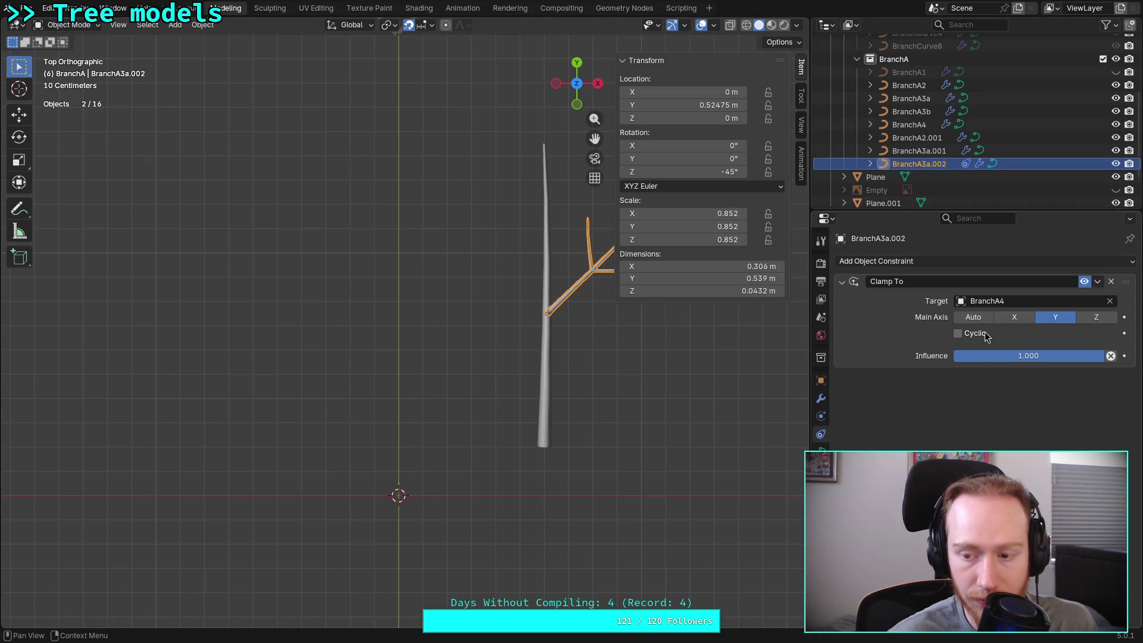
{"action": "left_click_drag", "start_coordinate": [1012, 355], "coordinate": [1009, 359]}
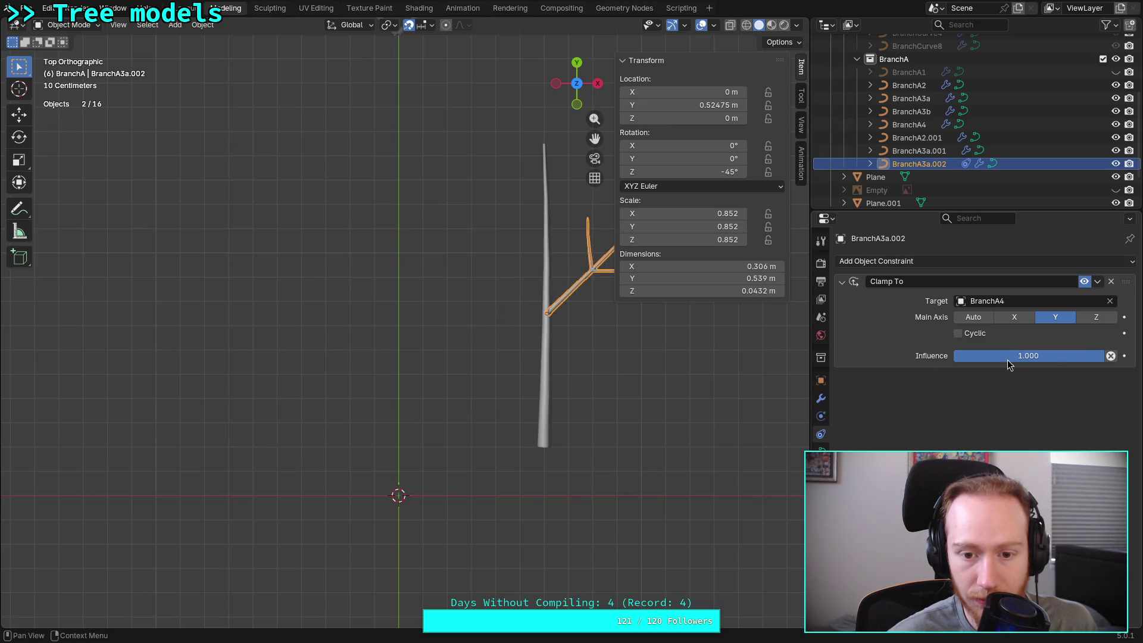
{"action": "key", "text": "g"}
{"action": "key", "text": "Escape"}
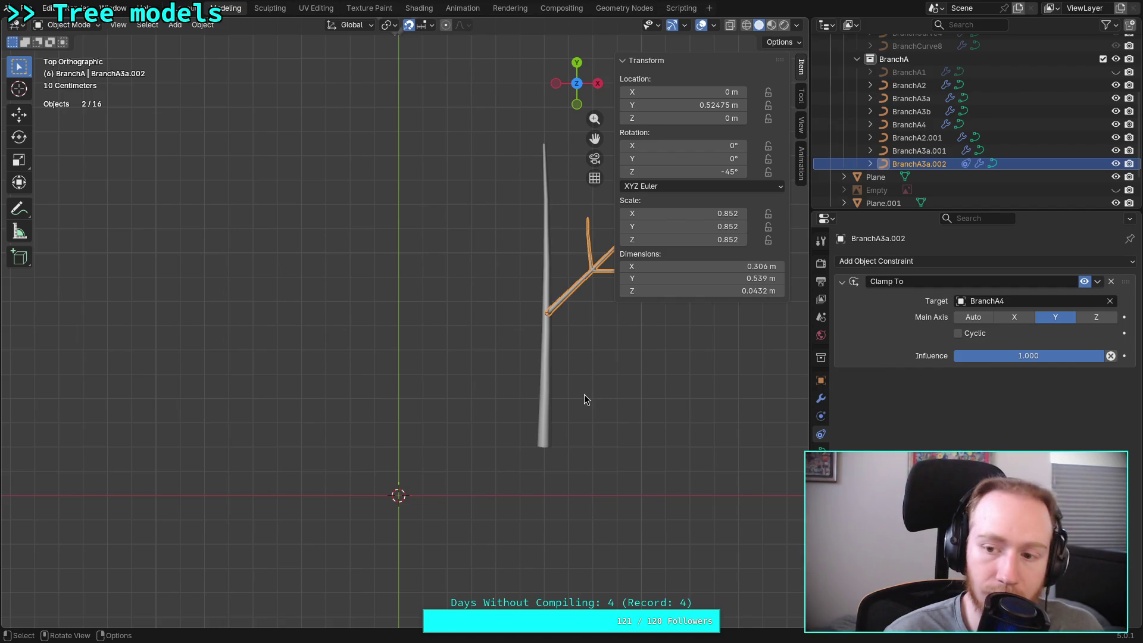
{"action": "left_click", "coordinate": [958, 334]}
{"action": "middle_click_drag", "start_coordinate": [653, 405], "coordinate": [544, 475], "text": "shift"}
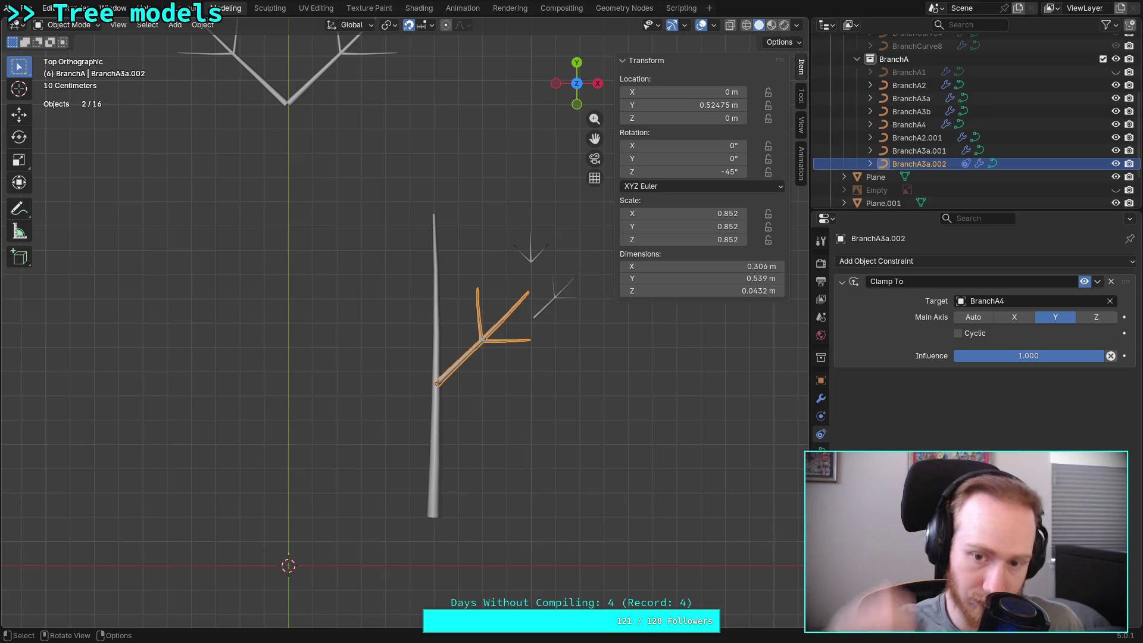
Slide the branch's Location Y along the trunk, then move the trunk higher and to the right
{"action": "left_click", "coordinate": [821, 379]}
{"action": "left_click_drag", "start_coordinate": [1028, 314], "coordinate": [1071, 314]}
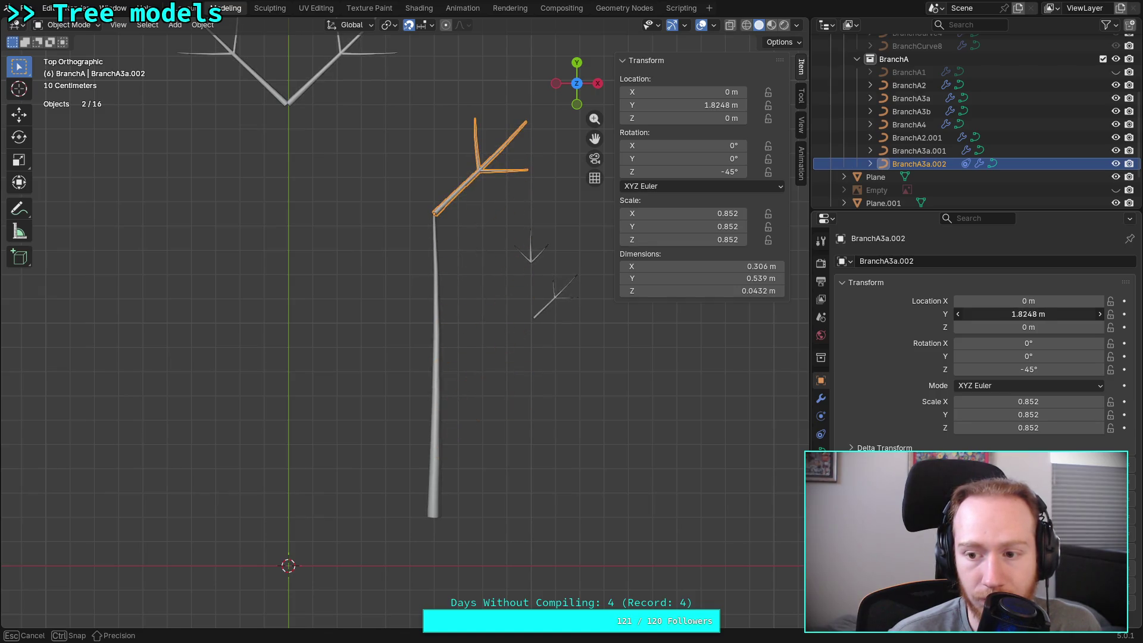
{"action": "left_click_drag", "start_coordinate": [1028, 314], "coordinate": [1018, 314]}
{"action": "left_click", "coordinate": [437, 428]}
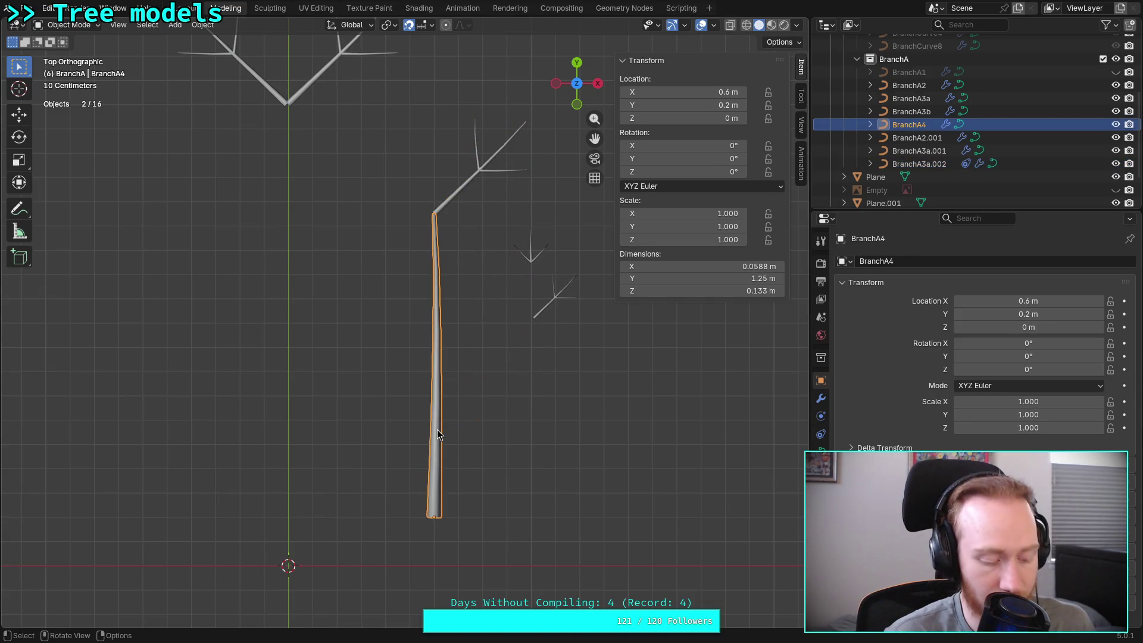
{"action": "key", "text": "g"}
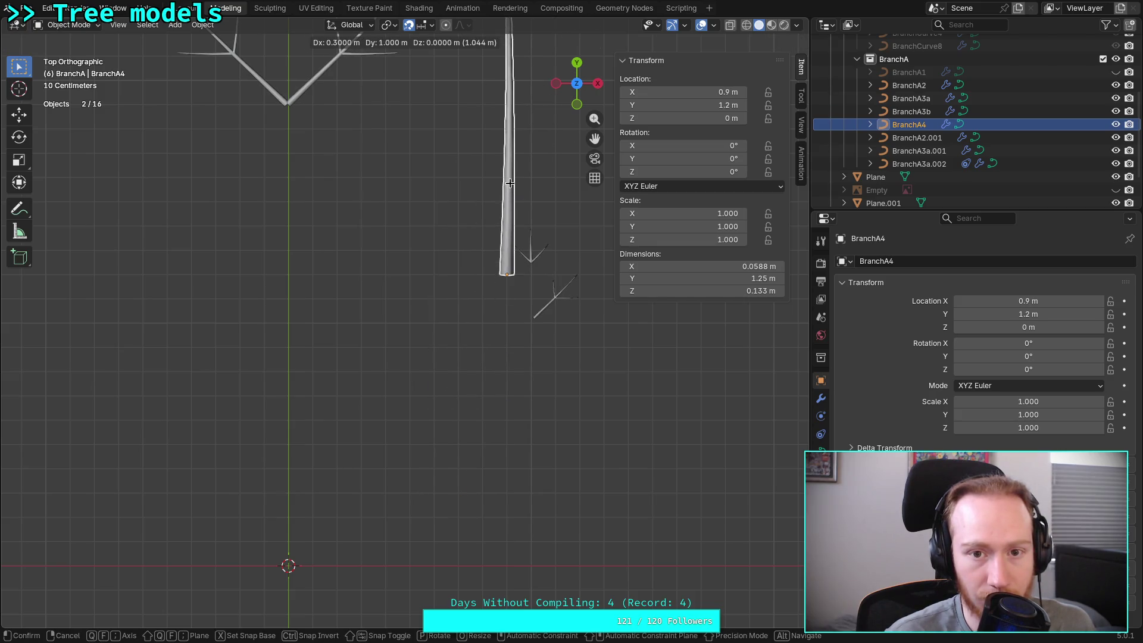
{"action": "left_click", "coordinate": [510, 164]}
Move the trunk higher again to 0.9, 2.2, 0 m and slide the branch down to its base at Y −0.115 m
{"action": "middle_click_drag", "start_coordinate": [511, 164], "coordinate": [423, 396], "text": "shift"}
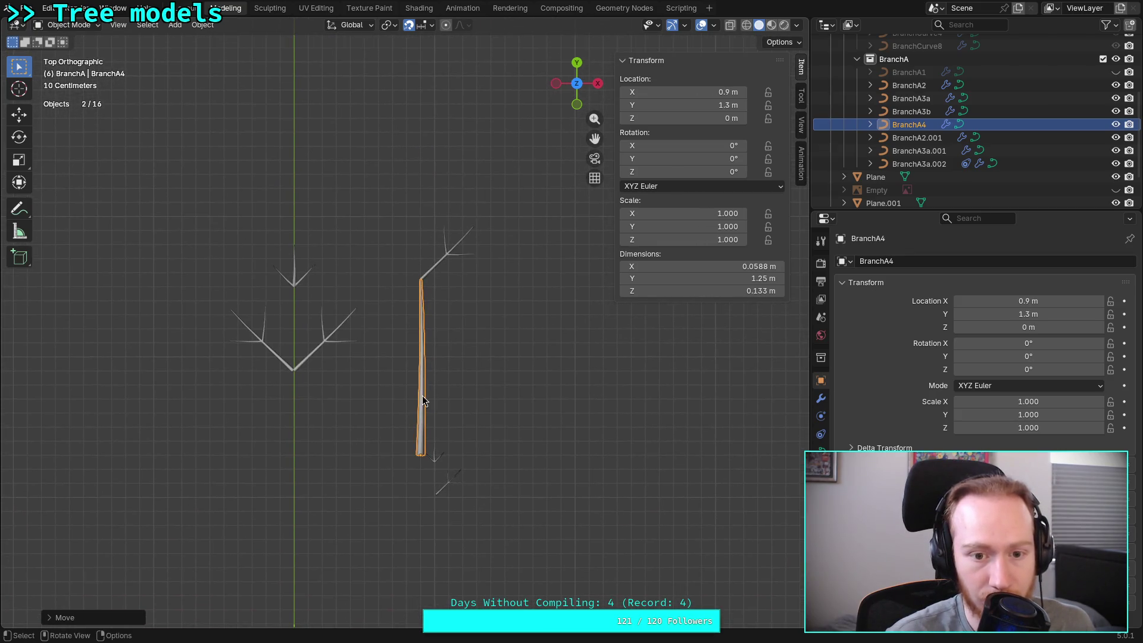
{"action": "key", "text": "g"}
{"action": "left_click", "coordinate": [424, 274]}
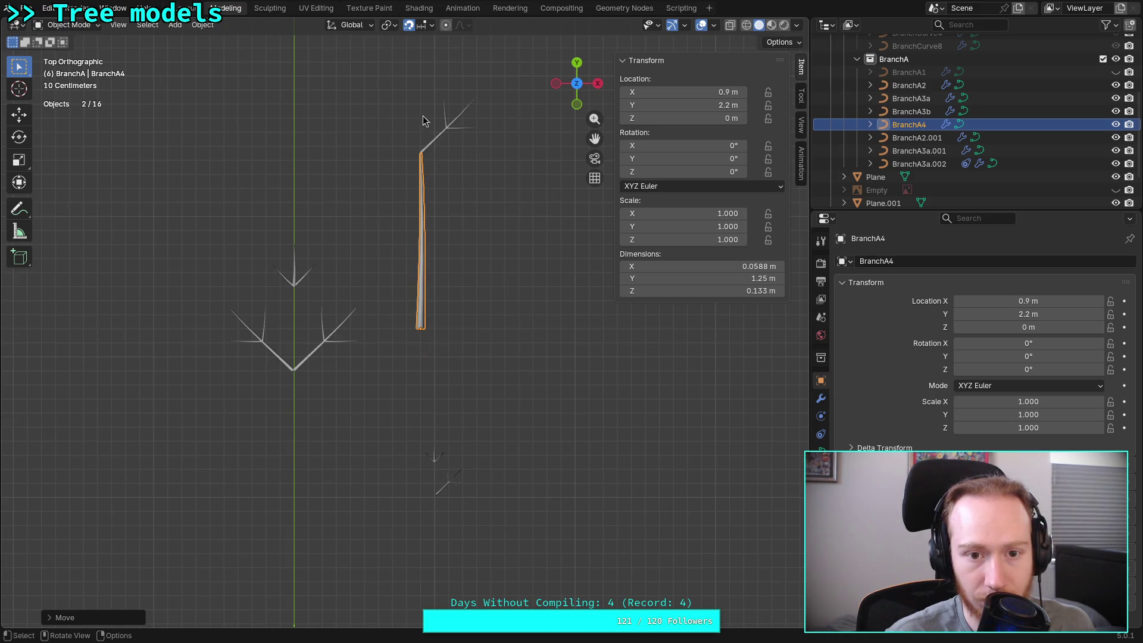
{"action": "left_click", "coordinate": [445, 141]}
{"action": "left_click_drag", "start_coordinate": [1028, 314], "coordinate": [1029, 313]}
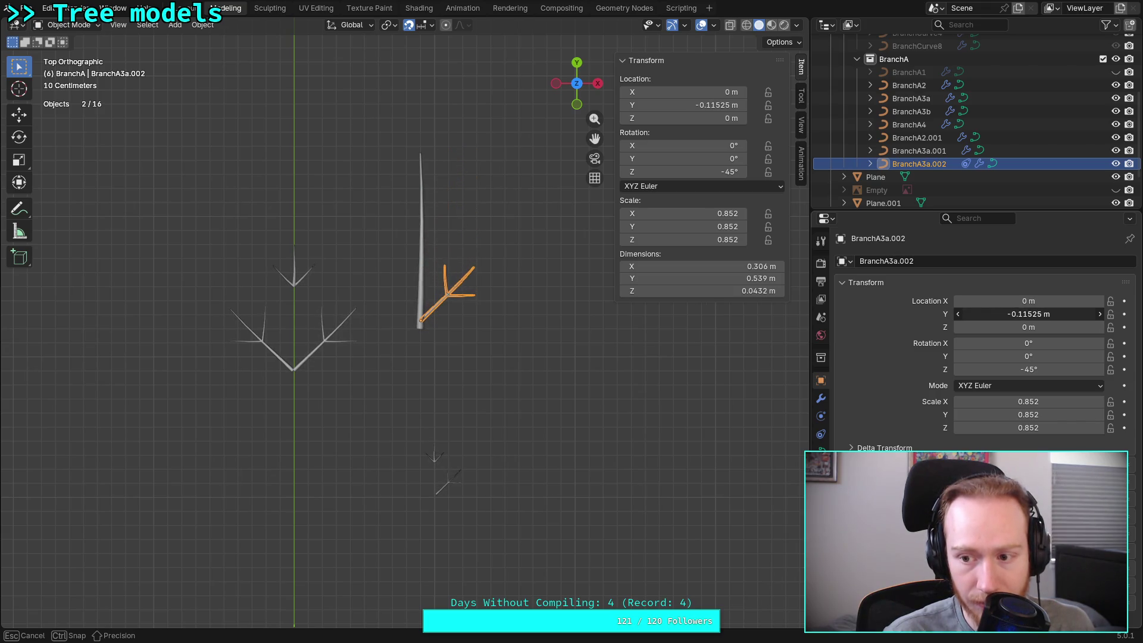
{"action": "left_click", "coordinate": [1029, 314]}
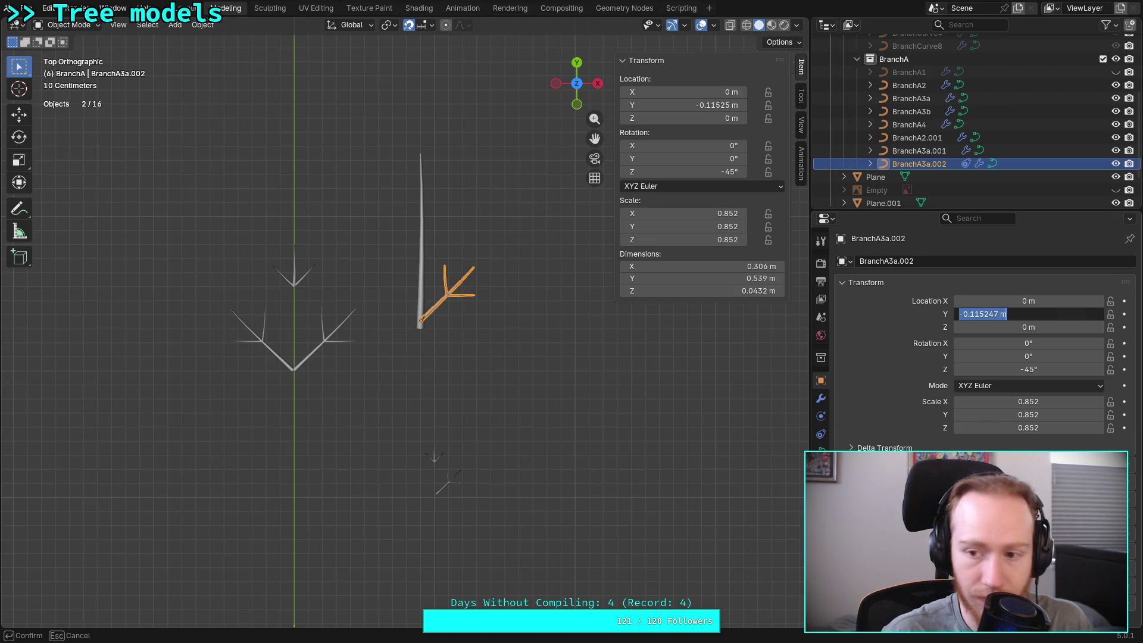
Reset the branch's Location Y offset to zero so its fork sits at the trunk base
{"action": "key", "text": "Return"}
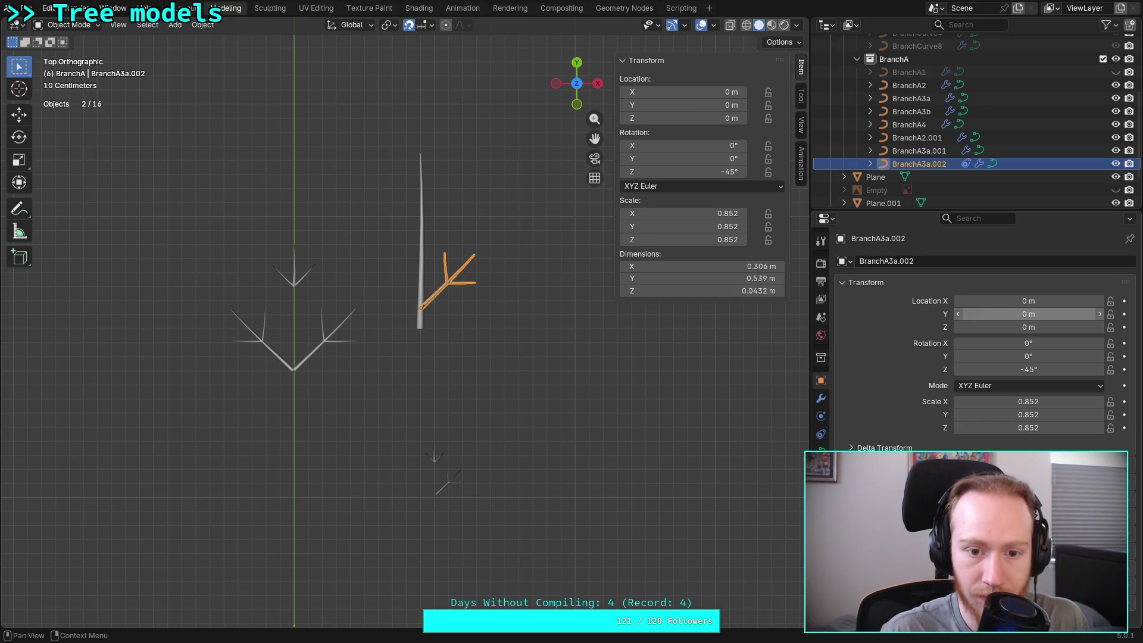
{"action": "mouse_move", "coordinate": [1028, 313]}
{"action": "left_mouse_down"}
{"action": "mouse_move", "coordinate": [1001, 313]}
{"action": "mouse_move", "coordinate": [1072, 313]}
{"action": "mouse_move", "coordinate": [1050, 313]}
{"action": "left_mouse_up"}
{"action": "left_click", "coordinate": [1049, 313]}
{"action": "type", "text": "0"}
{"action": "key", "text": "Return"}
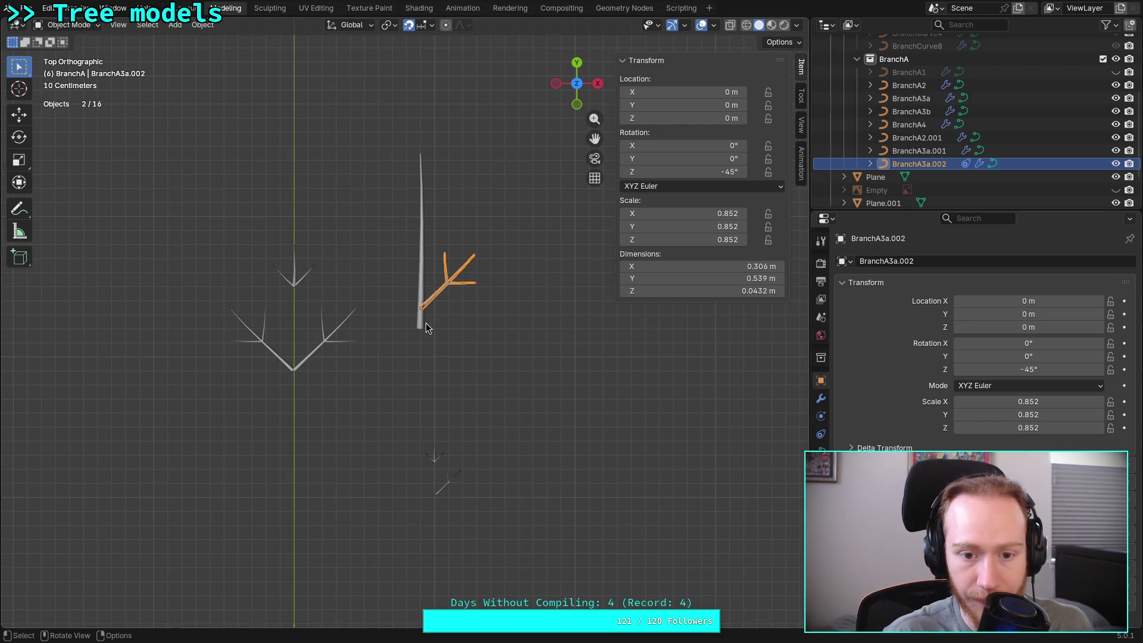
Move the trunk so its base sits on the world origin at 0, 0.3, 0 m, and inspect in 3D
{"action": "left_click", "coordinate": [426, 328]}
{"action": "key", "text": "g"}
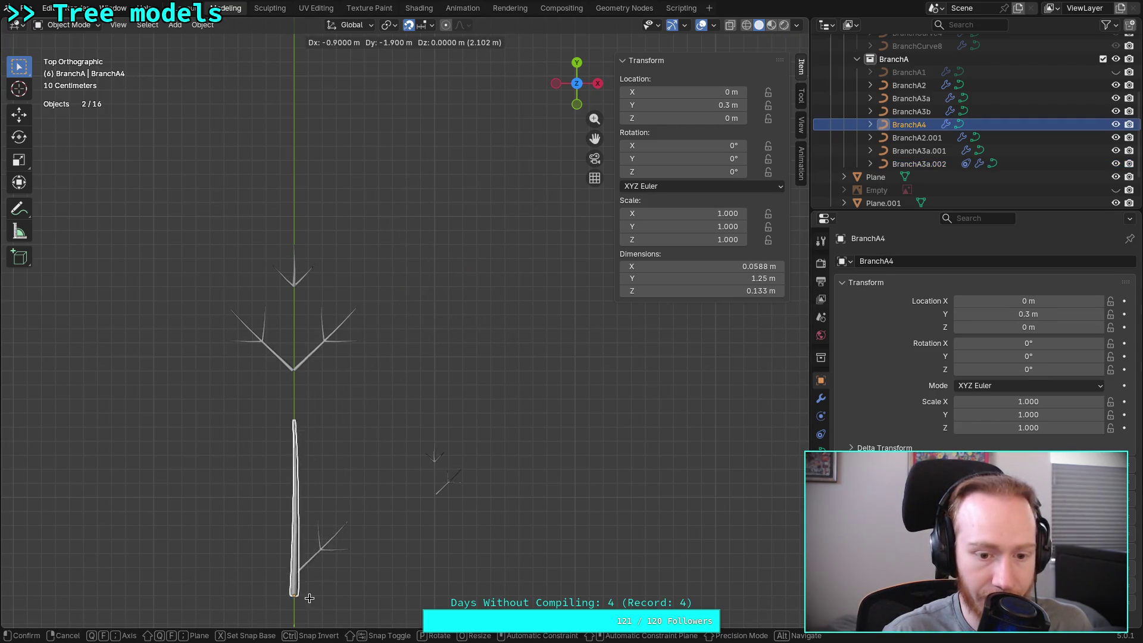
{"action": "left_click", "coordinate": [306, 596]}
{"action": "middle_click_drag", "start_coordinate": [344, 541], "coordinate": [467, 250], "text": "shift"}
{"action": "scroll", "coordinate": [467, 250], "scroll_direction": "up", "scroll_amount": 4}
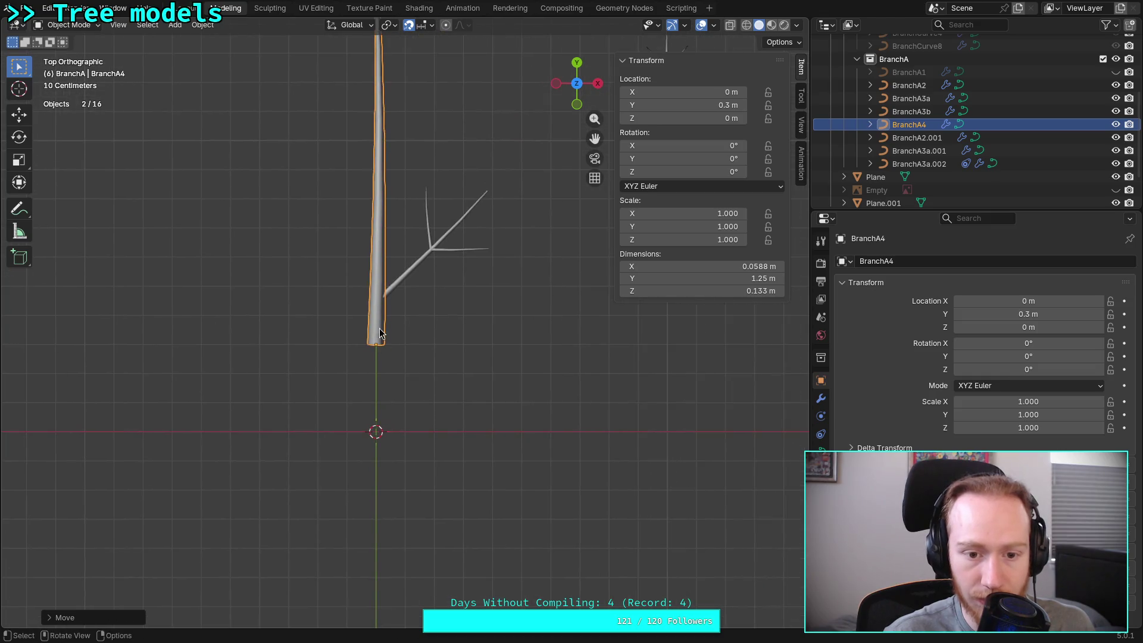
{"action": "key", "text": "g"}
{"action": "left_click", "coordinate": [405, 380]}
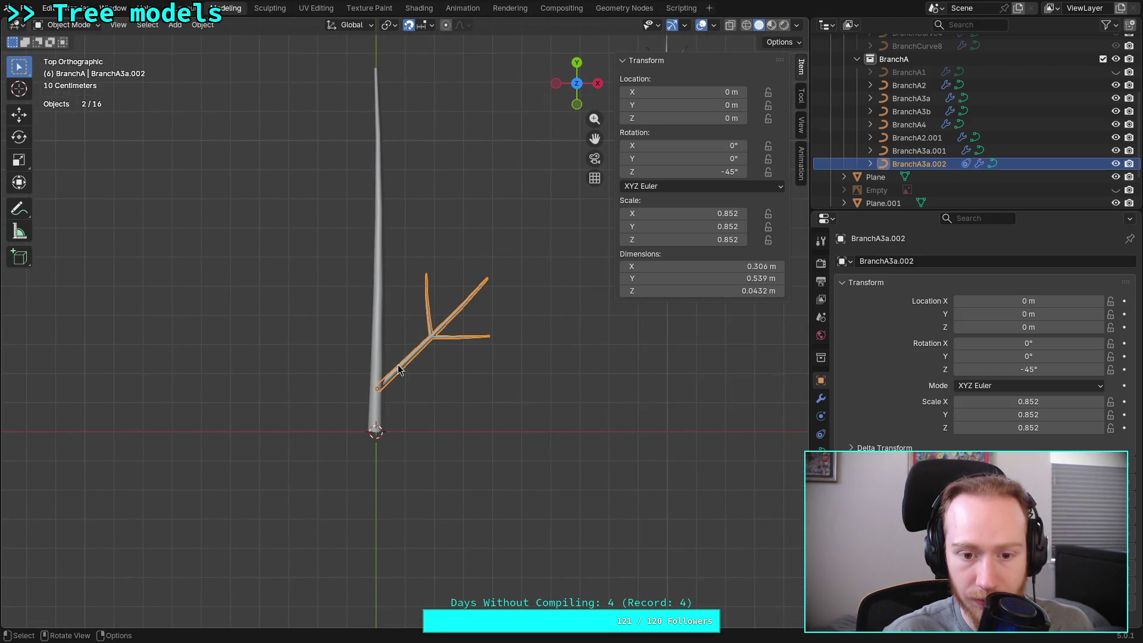
{"action": "mouse_move", "coordinate": [625, 442]}
{"action": "middle_mouse_down"}
{"action": "mouse_move", "coordinate": [479, 313]}
{"action": "mouse_move", "coordinate": [277, 308]}
{"action": "middle_mouse_up"}
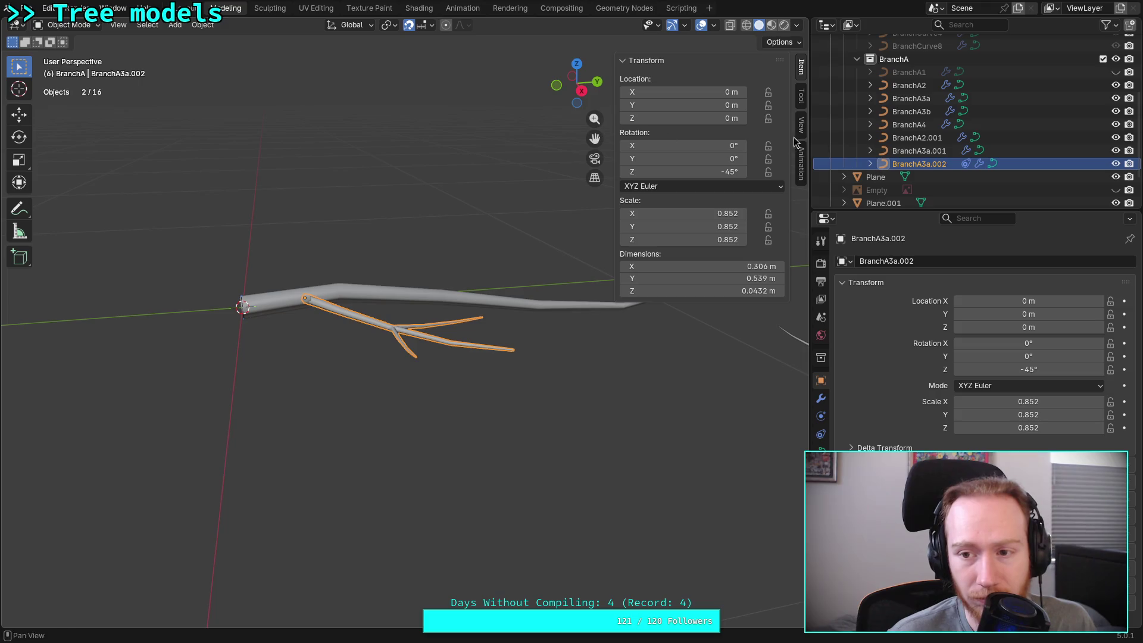
In side orthographic view, test-bend a trunk curve handle in Edit Mode and swing it back
{"action": "left_click", "coordinate": [909, 125]}
{"action": "key", "text": "KP_5"}
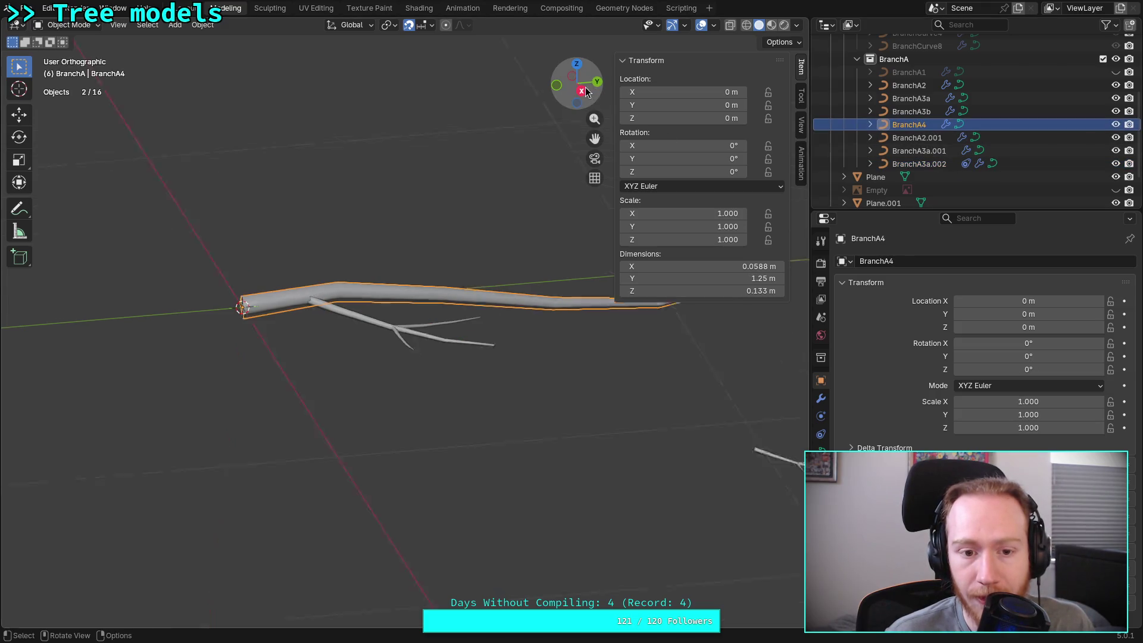
{"action": "left_click", "coordinate": [581, 91]}
{"action": "key", "text": "Tab"}
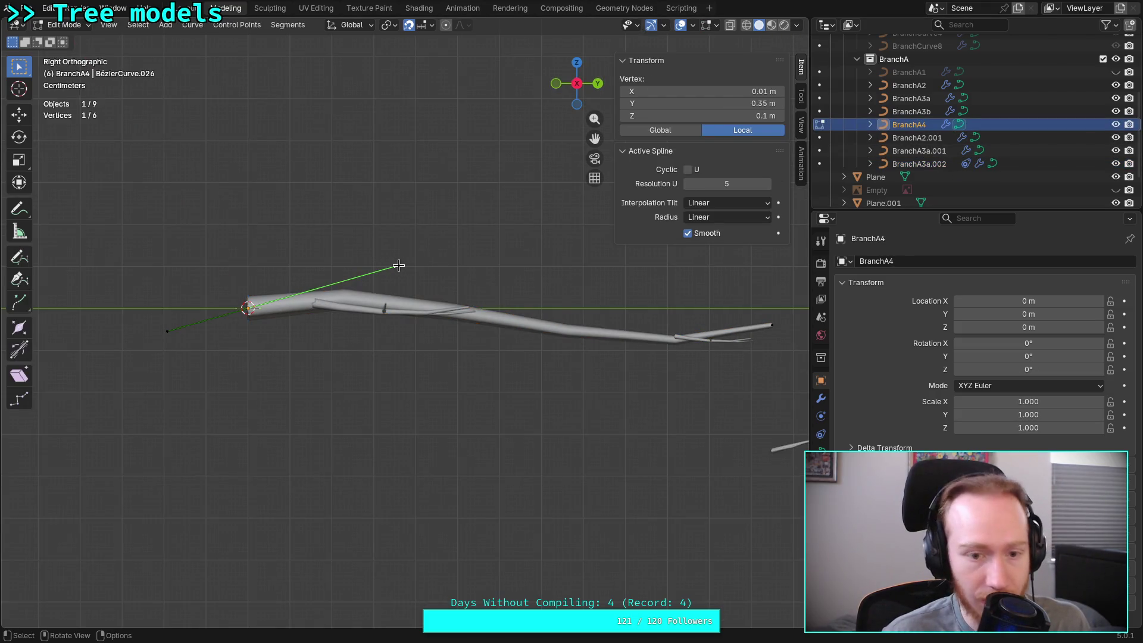
{"action": "left_click_drag", "start_coordinate": [399, 268], "coordinate": [215, 524]}
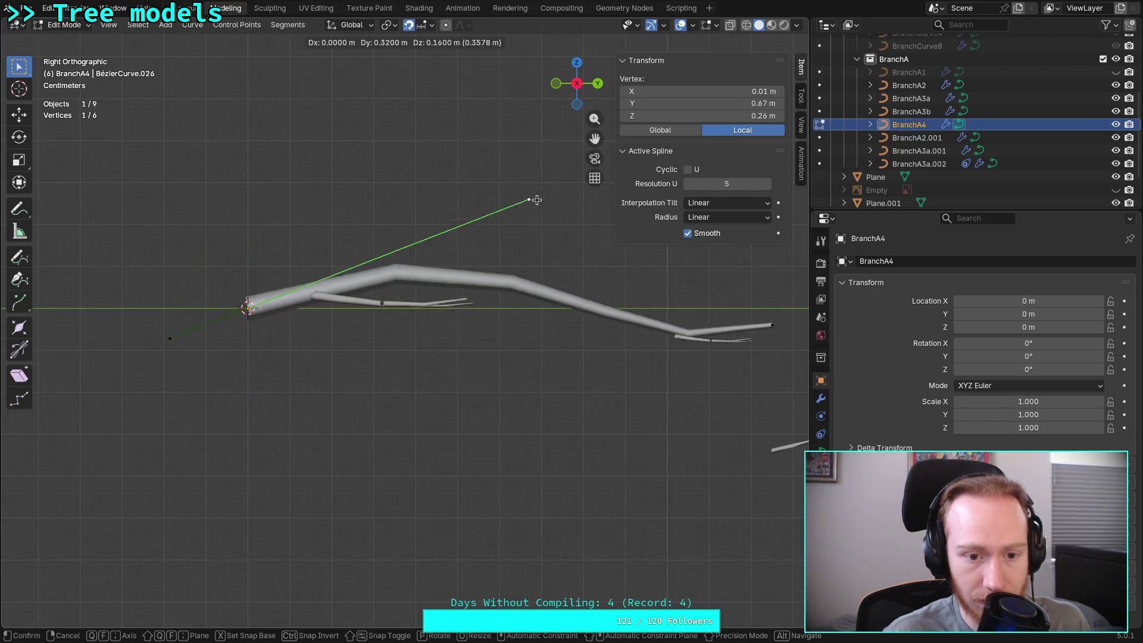
{"action": "left_click_drag", "start_coordinate": [215, 524], "coordinate": [403, 268]}
Set the branch's Clamp To Main Axis to Auto, then re-enter Edit Mode on the trunk
{"action": "left_click", "coordinate": [821, 434]}
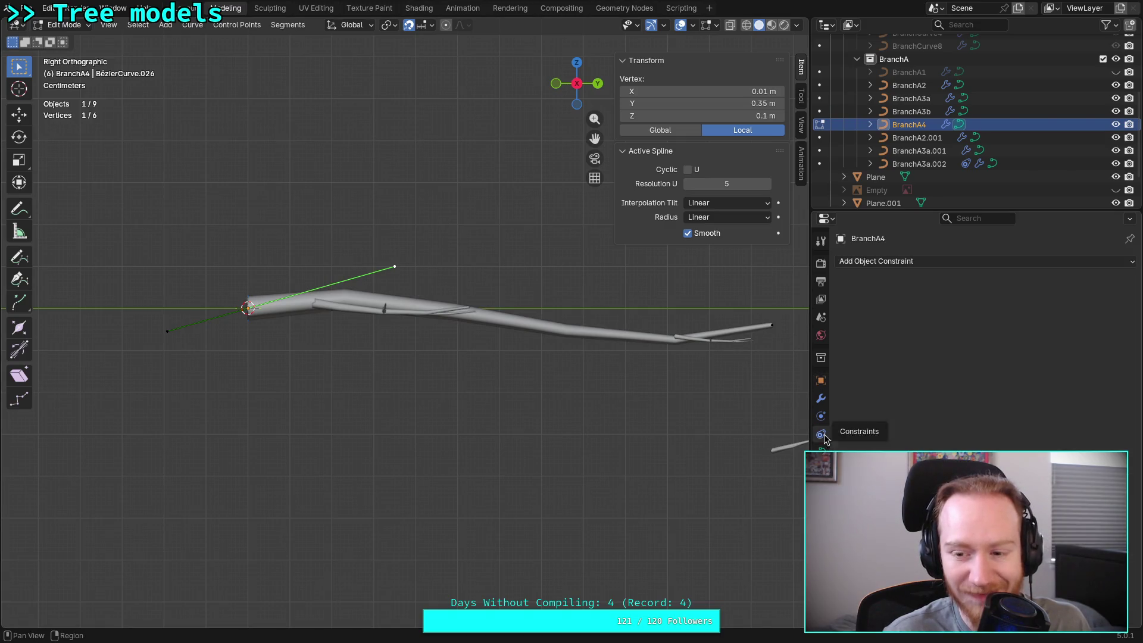
{"action": "key", "text": "Tab"}
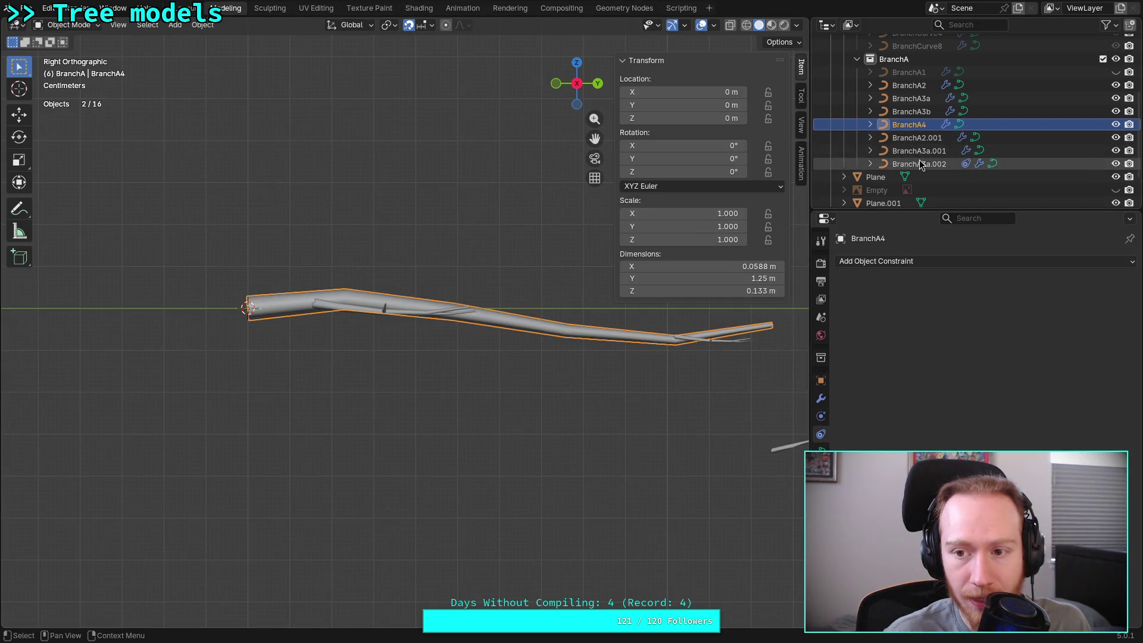
{"action": "left_click", "coordinate": [919, 164]}
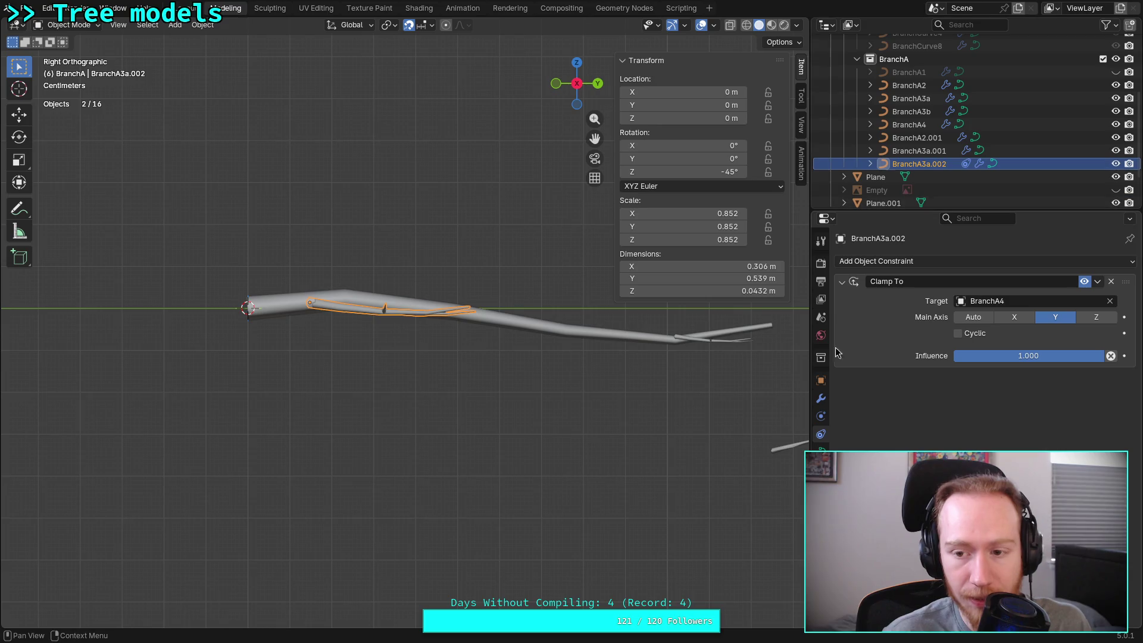
{"action": "left_click", "coordinate": [971, 319]}
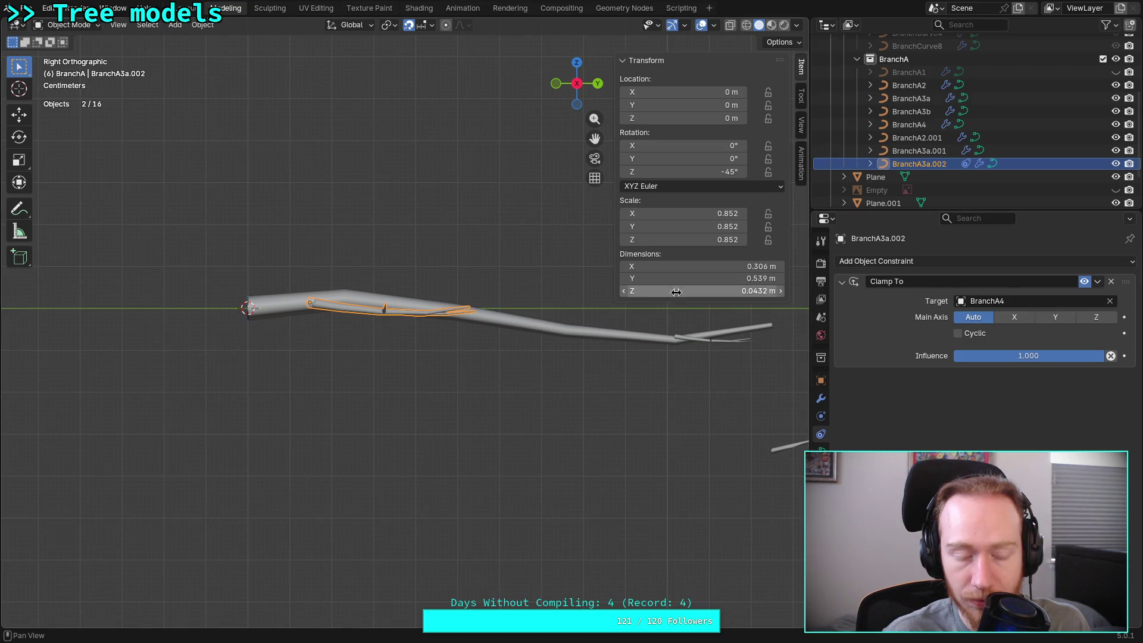
{"action": "left_click", "coordinate": [268, 310]}
{"action": "key", "text": "Tab"}
{"action": "mouse_move", "coordinate": [398, 267]}
{"action": "left_mouse_down"}
{"action": "mouse_move", "coordinate": [70, 191]}
{"action": "mouse_move", "coordinate": [310, 510]}
{"action": "mouse_move", "coordinate": [498, 402]}
{"action": "mouse_move", "coordinate": [536, 218]}
{"action": "mouse_move", "coordinate": [446, 140]}
{"action": "mouse_move", "coordinate": [507, 250]}
{"action": "mouse_move", "coordinate": [470, 479]}
{"action": "mouse_move", "coordinate": [490, 212]}
{"action": "mouse_move", "coordinate": [501, 426]}
{"action": "mouse_move", "coordinate": [521, 318]}
{"action": "left_mouse_up"}
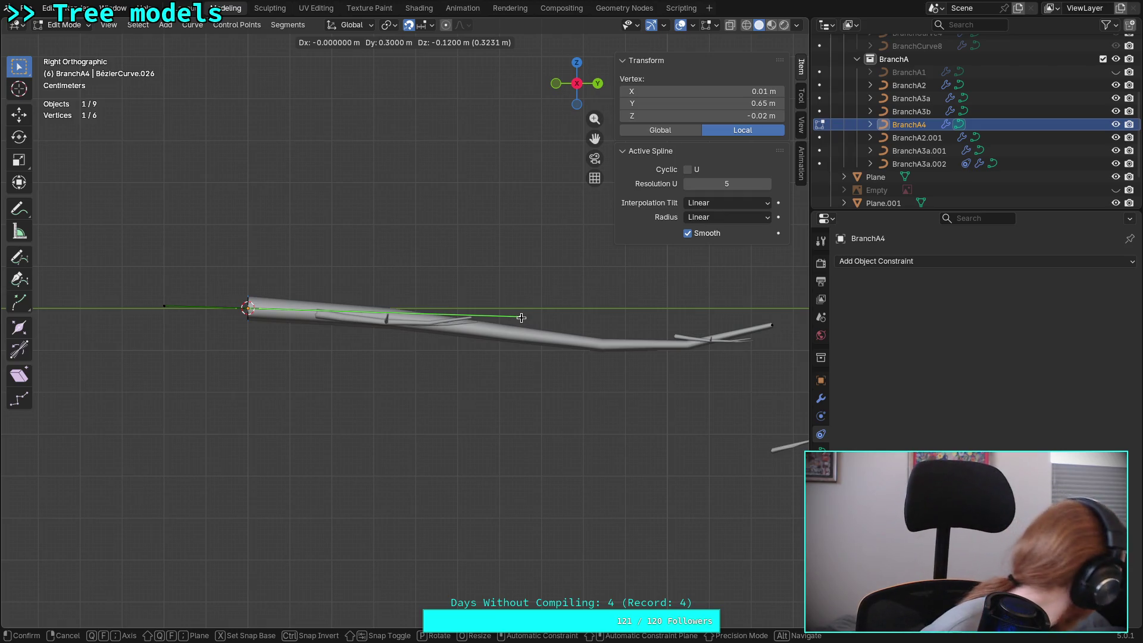
{"action": "mouse_move", "coordinate": [521, 317]}
{"action": "left_mouse_down"}
{"action": "mouse_move", "coordinate": [509, 180]}
{"action": "mouse_move", "coordinate": [524, 396]}
{"action": "mouse_move", "coordinate": [527, 195]}
{"action": "mouse_move", "coordinate": [527, 308]}
{"action": "mouse_move", "coordinate": [491, 117]}
{"action": "mouse_move", "coordinate": [535, 418]}
{"action": "mouse_move", "coordinate": [395, 267]}
{"action": "left_mouse_up"}
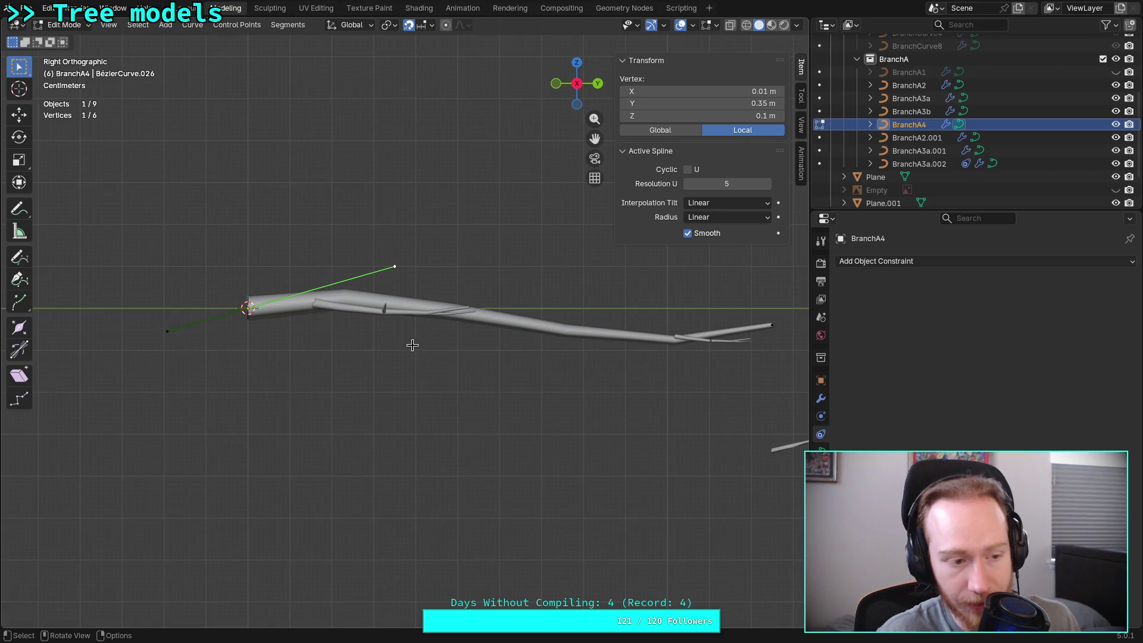
{"action": "mouse_move", "coordinate": [358, 334]}
{"action": "middle_mouse_down"}
{"action": "mouse_move", "coordinate": [515, 403]}
{"action": "mouse_move", "coordinate": [532, 392]}
{"action": "mouse_move", "coordinate": [524, 320]}
{"action": "middle_mouse_up"}
{"action": "left_click", "coordinate": [577, 64]}
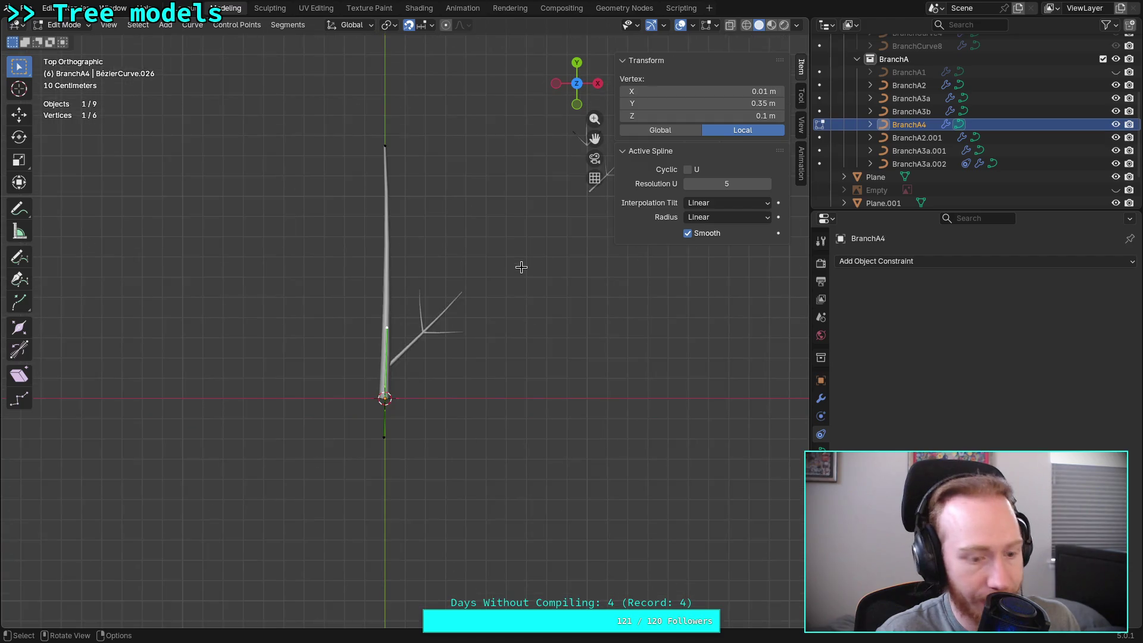
Save plants.blend, unhide BranchA1 in the Outliner, and select the upper-right branch BranchA3a in Object Mode
{"action": "key", "text": "ctrl+s"}
{"action": "middle_click_drag", "start_coordinate": [503, 233], "coordinate": [523, 429], "text": "shift"}
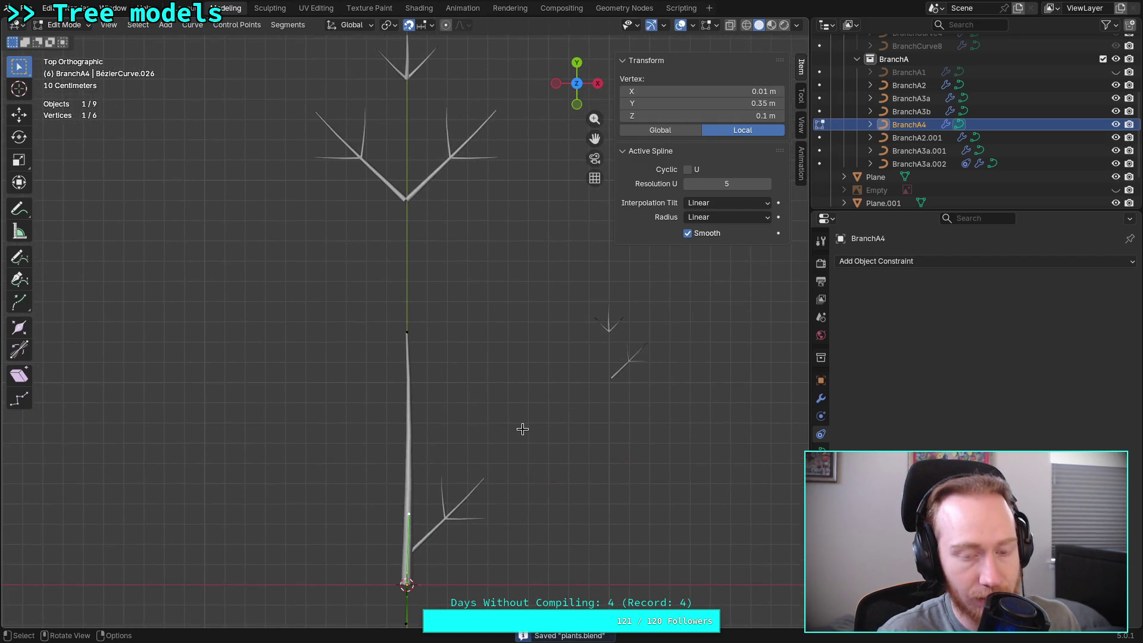
{"action": "left_click", "coordinate": [1115, 72]}
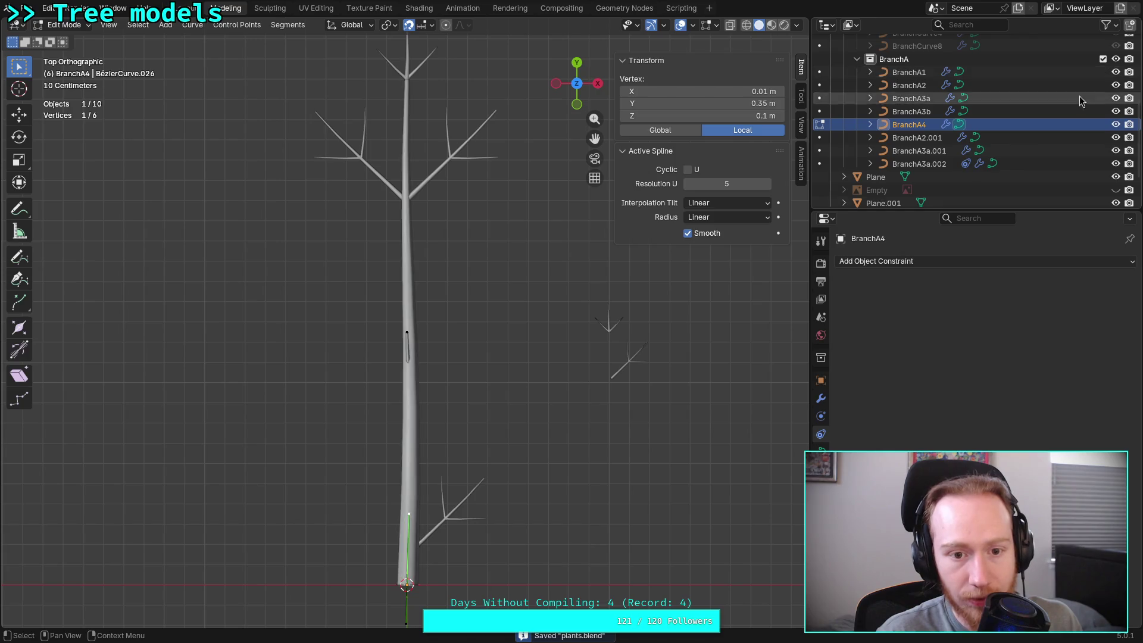
{"action": "key", "text": "Tab"}
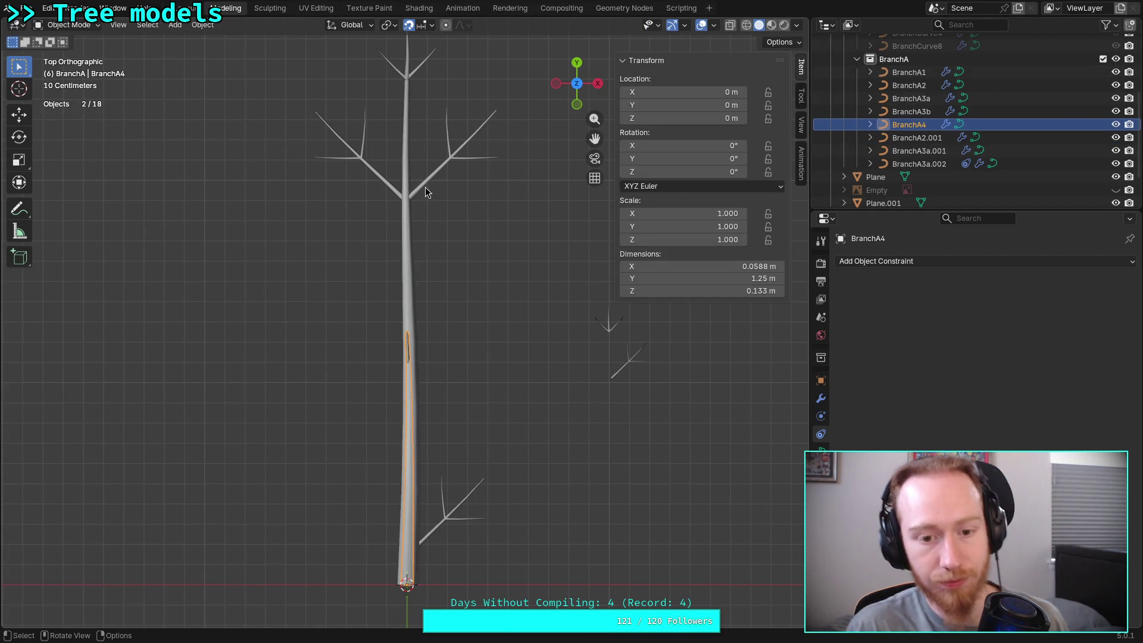
{"action": "left_click", "coordinate": [425, 190]}
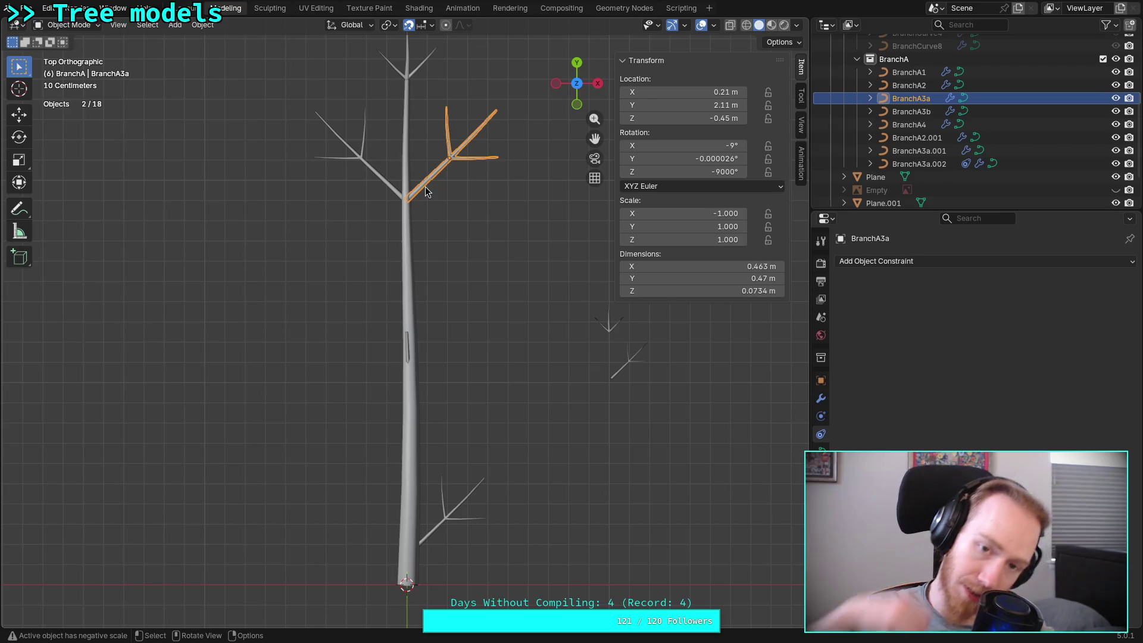
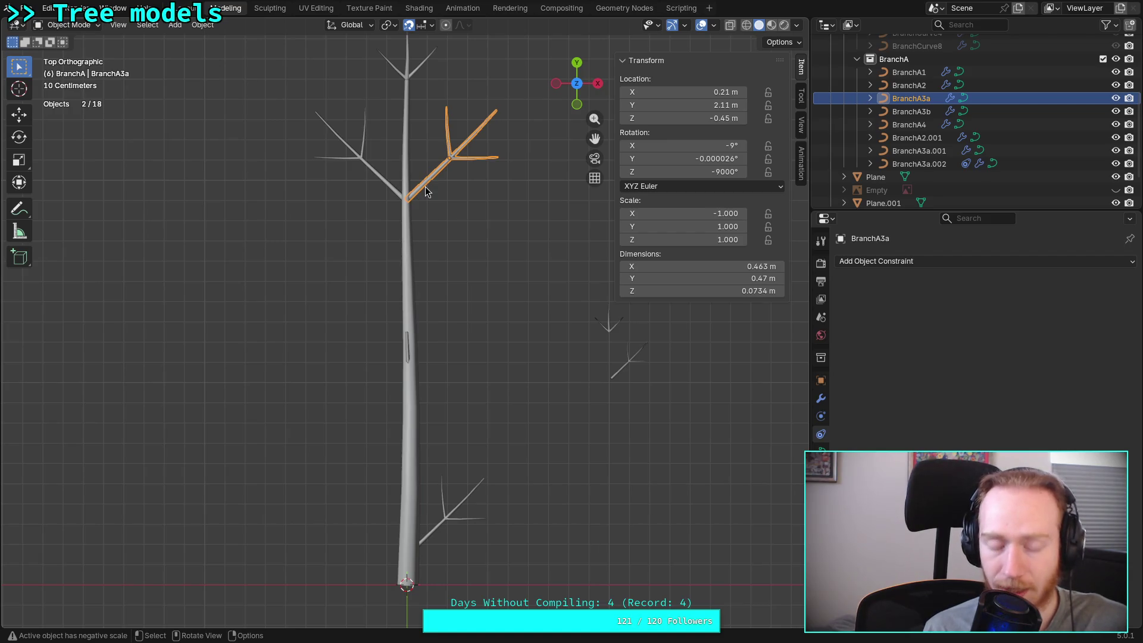
Select both side branches without the trunk, then clear the selection and reframe the tree
{"action": "left_click_drag", "start_coordinate": [301, 100], "coordinate": [623, 278]}
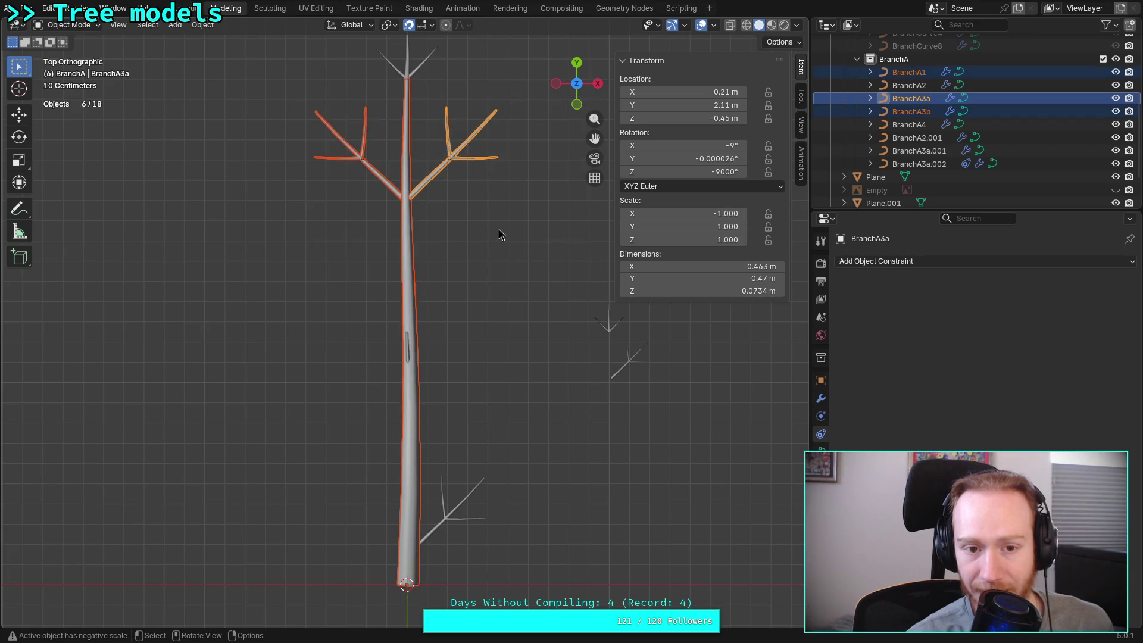
{"action": "left_click", "coordinate": [395, 173]}
{"action": "left_click", "coordinate": [442, 175], "text": "shift"}
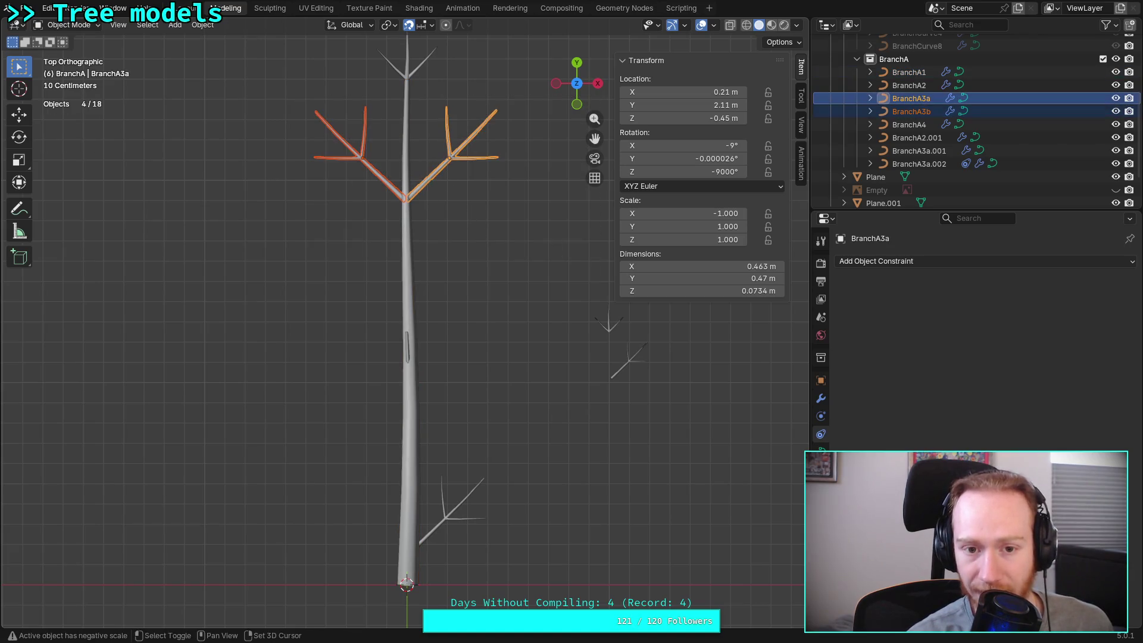
{"action": "left_click", "coordinate": [482, 212]}
{"action": "mouse_move", "coordinate": [500, 228]}
{"action": "middle_mouse_down", "text": "shift"}
{"action": "mouse_move", "coordinate": [474, 240]}
{"action": "mouse_move", "coordinate": [482, 284]}
{"action": "middle_mouse_up", "text": "shift"}
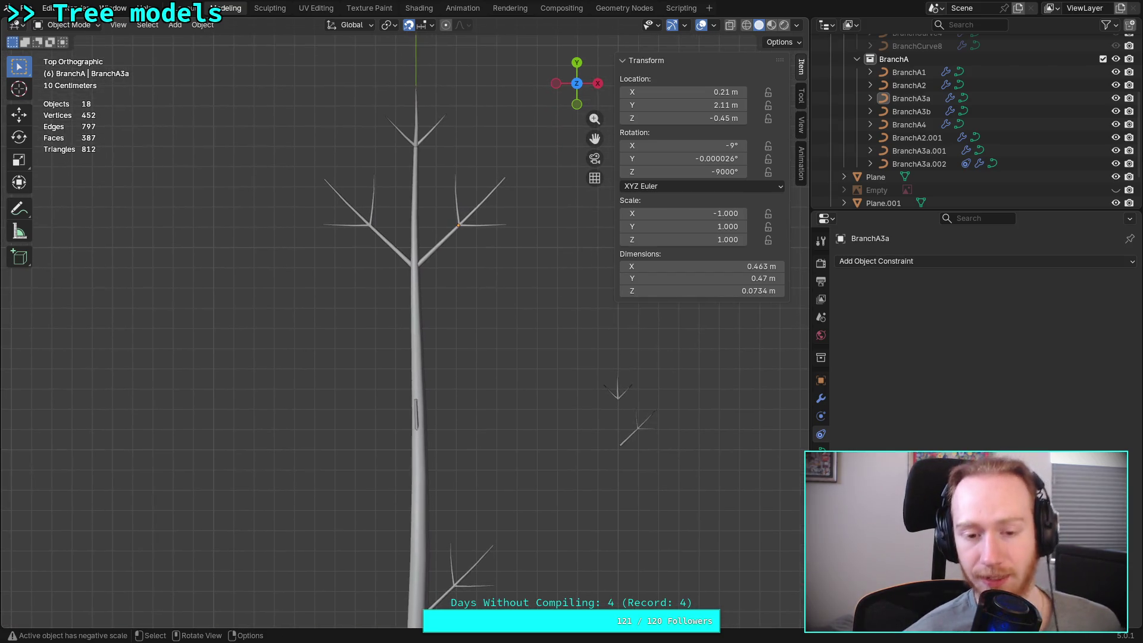
{"action": "middle_click_drag", "start_coordinate": [453, 201], "coordinate": [483, 294], "text": "shift"}
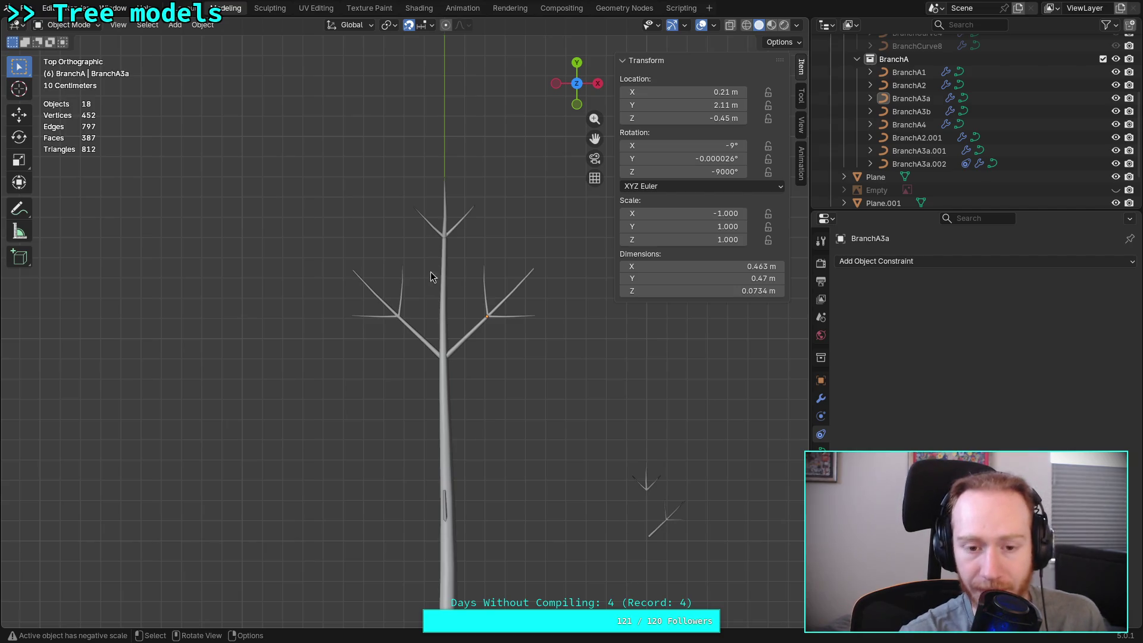
Delete the upper twig's control points from the left branch BranchA3b and return to Object Mode
{"action": "left_click", "coordinate": [401, 303]}
{"action": "right_click", "coordinate": [402, 304]}
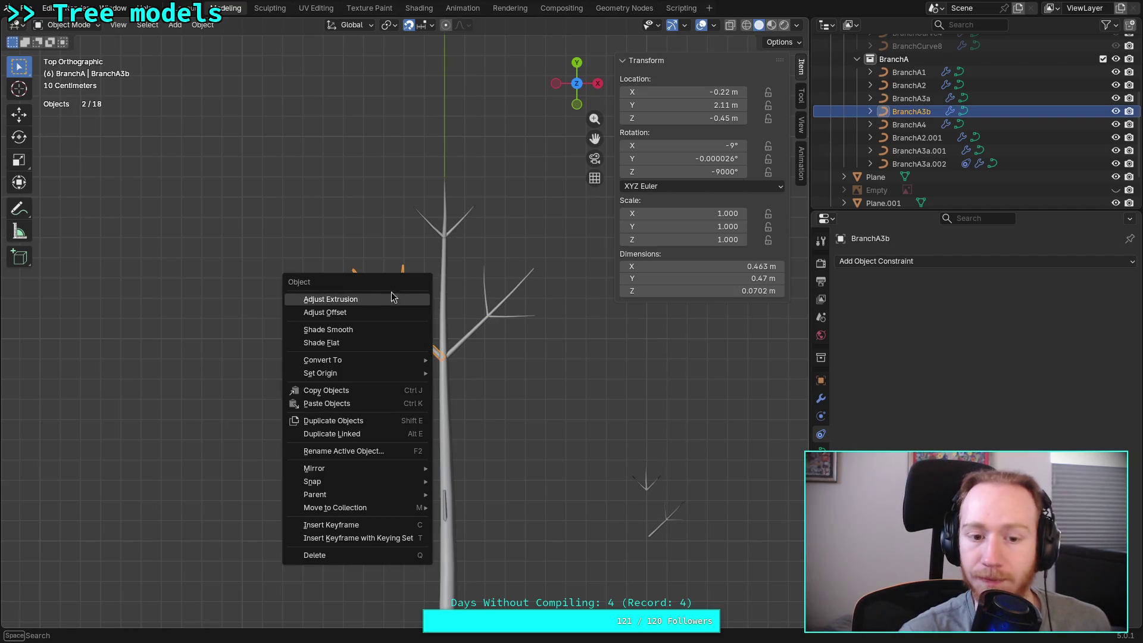
{"action": "key", "text": "Tab"}
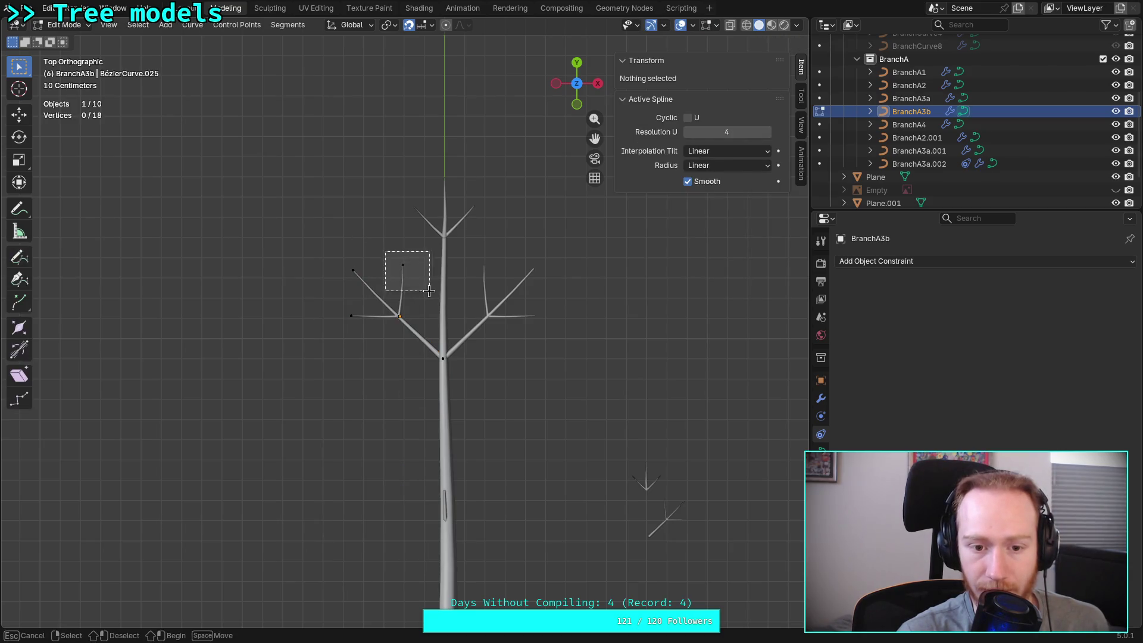
{"action": "left_click_drag", "start_coordinate": [384, 251], "coordinate": [430, 291]}
{"action": "left_click", "coordinate": [403, 287]}
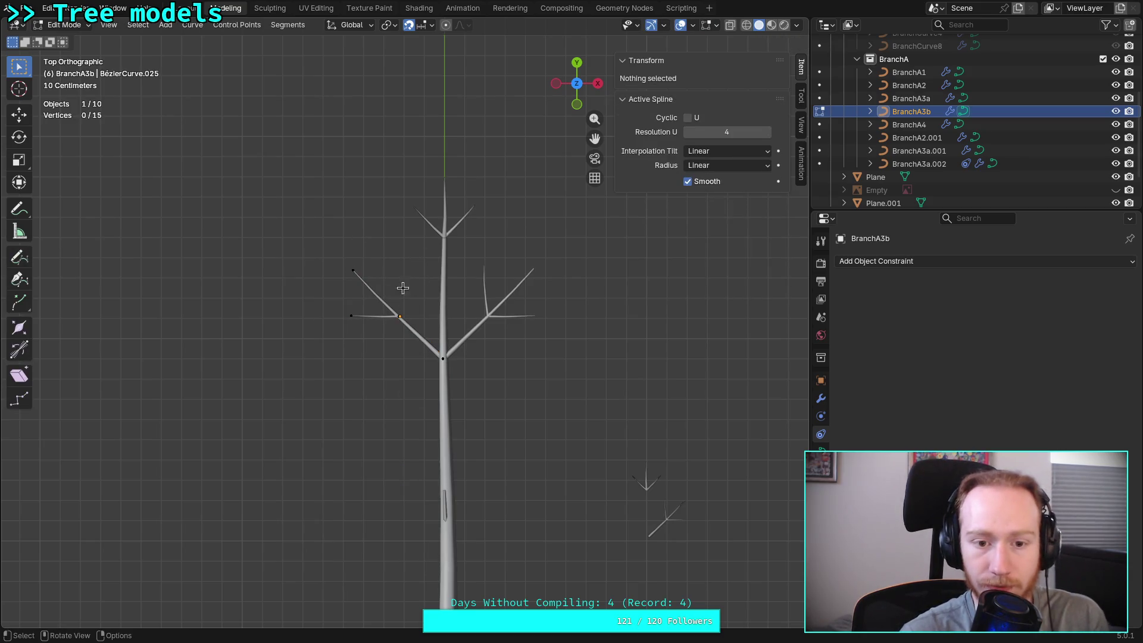
{"action": "key", "text": "Tab"}
{"action": "left_click", "coordinate": [615, 411]}
{"action": "mouse_move", "coordinate": [614, 411]}
{"action": "middle_mouse_down"}
{"action": "mouse_move", "coordinate": [427, 311]}
{"action": "mouse_move", "coordinate": [546, 371]}
{"action": "middle_mouse_up"}
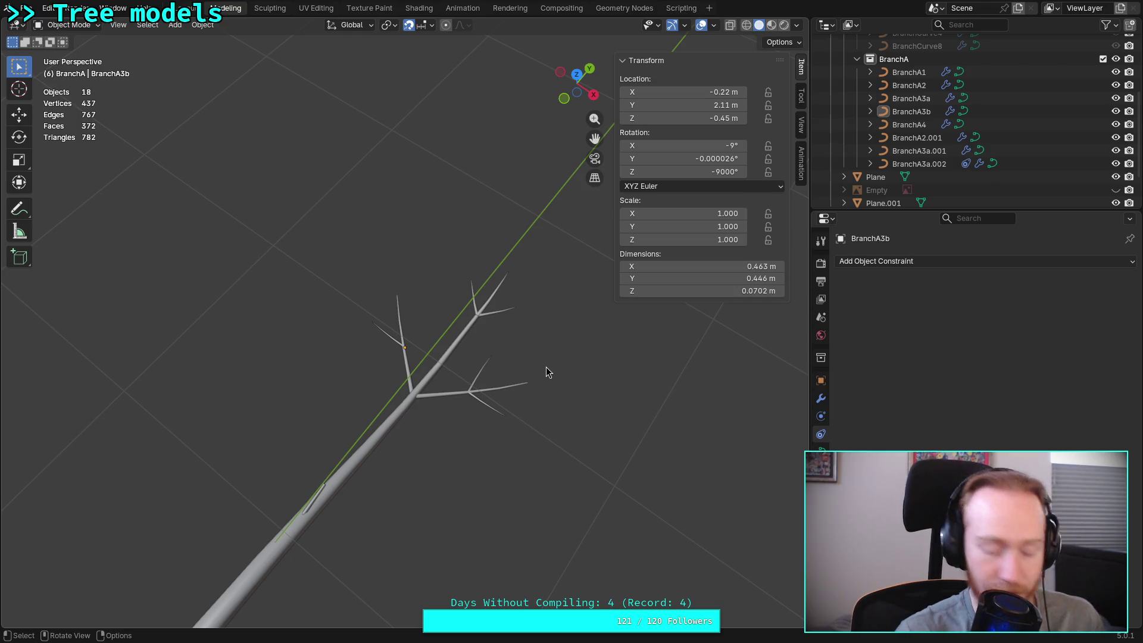
Inspect the branch from several angles and save the scene as plants.blend
{"action": "mouse_move", "coordinate": [511, 460]}
{"action": "middle_mouse_down"}
{"action": "mouse_move", "coordinate": [432, 357]}
{"action": "mouse_move", "coordinate": [463, 417]}
{"action": "middle_mouse_up"}
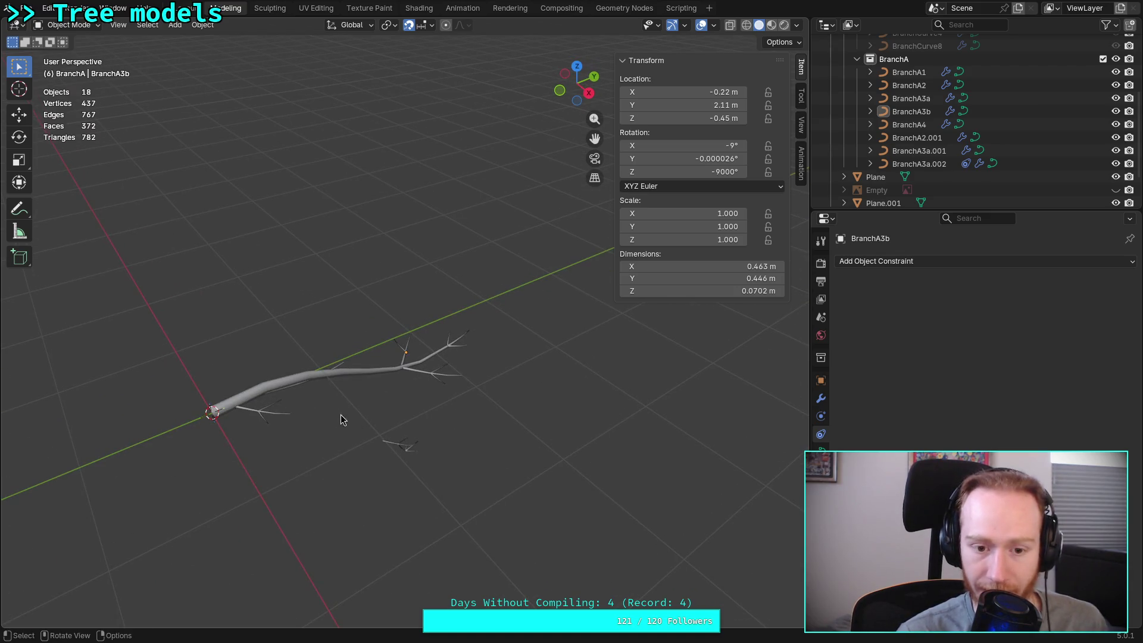
{"action": "mouse_move", "coordinate": [476, 391]}
{"action": "middle_mouse_down"}
{"action": "mouse_move", "coordinate": [446, 422]}
{"action": "mouse_move", "coordinate": [489, 365]}
{"action": "mouse_move", "coordinate": [438, 375]}
{"action": "middle_mouse_up"}
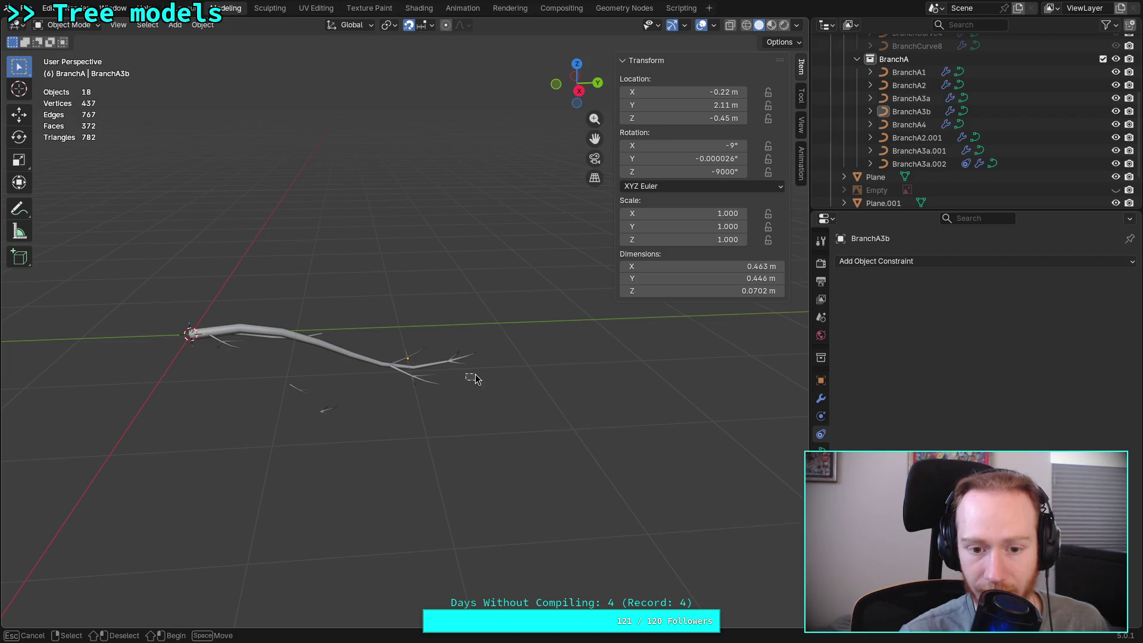
{"action": "middle_click_drag", "start_coordinate": [473, 378], "coordinate": [516, 382]}
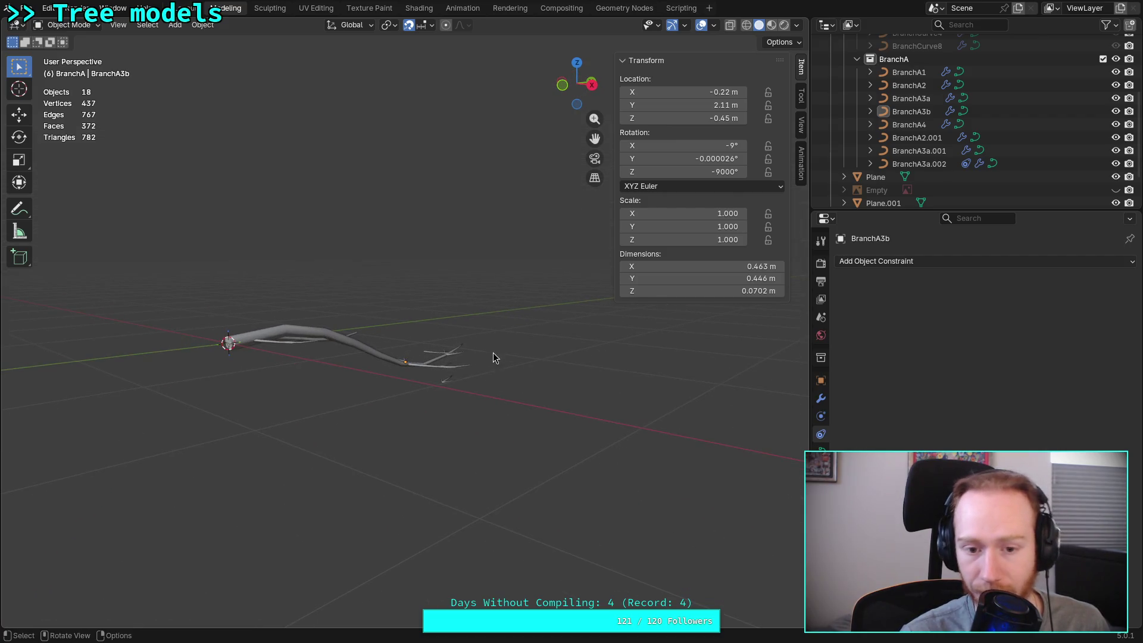
{"action": "middle_click_drag", "start_coordinate": [514, 361], "coordinate": [500, 408]}
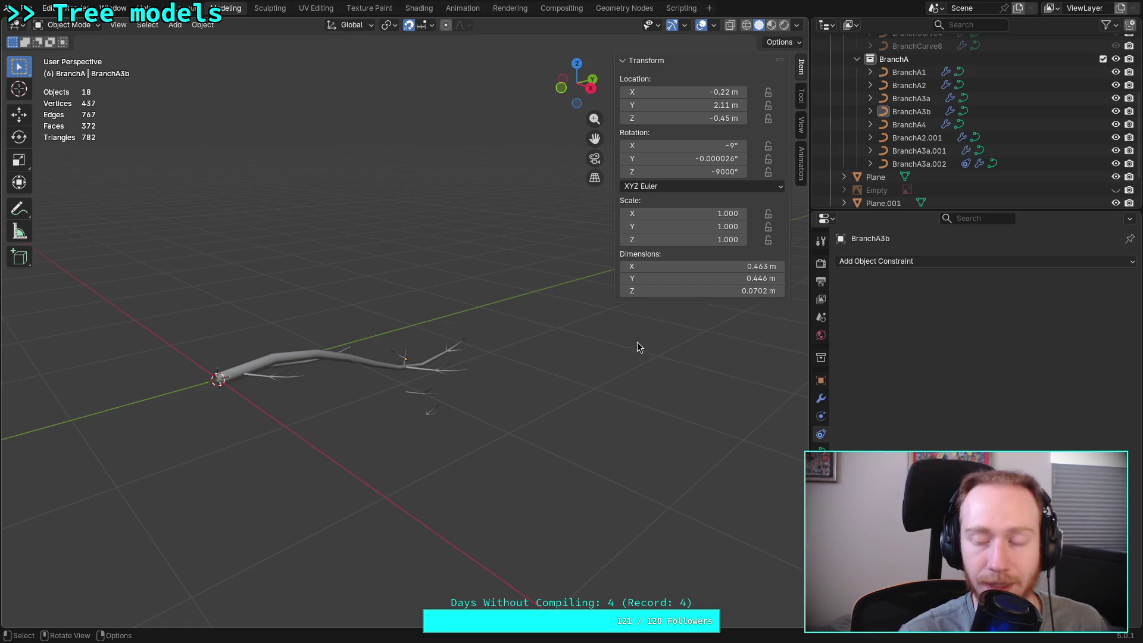
{"action": "middle_click_drag", "start_coordinate": [617, 359], "coordinate": [465, 372]}
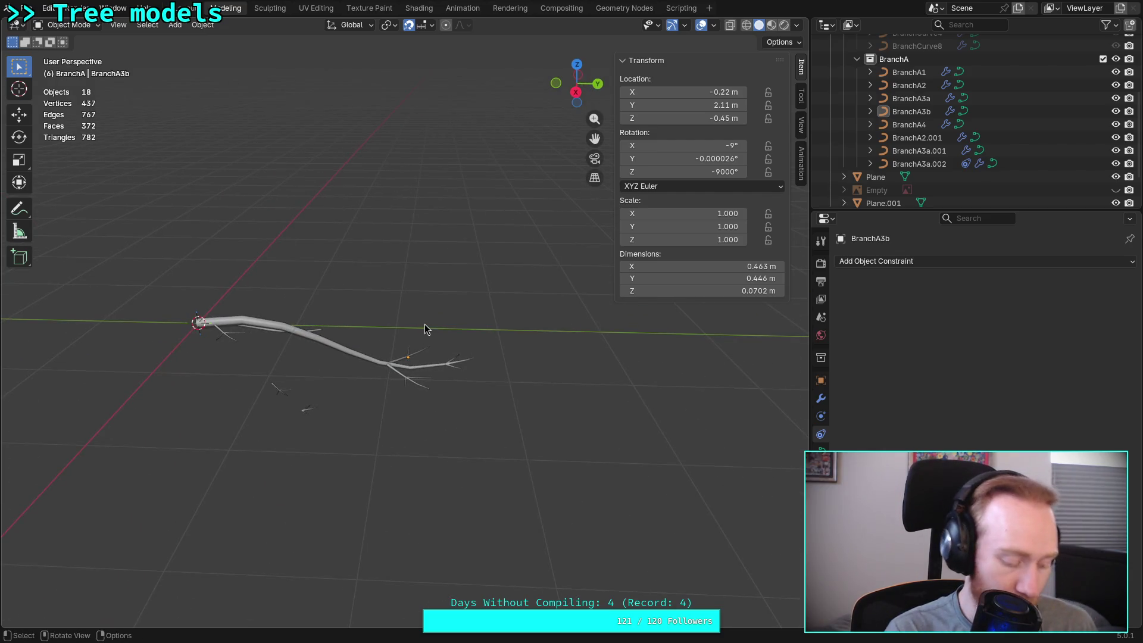
{"action": "key", "text": "ctrl+s"}
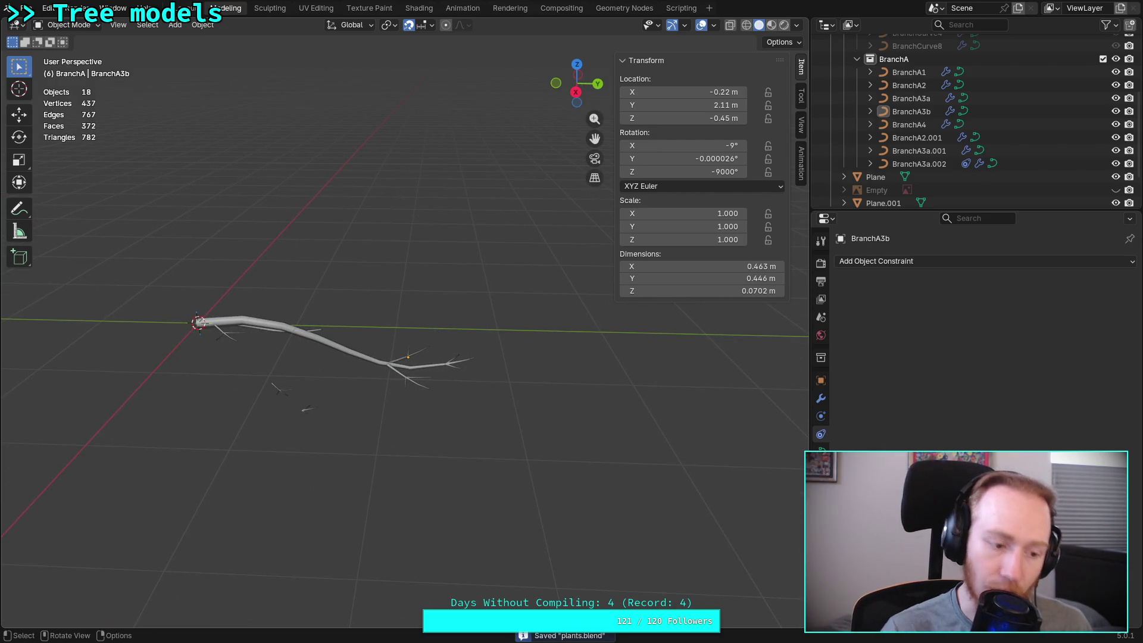